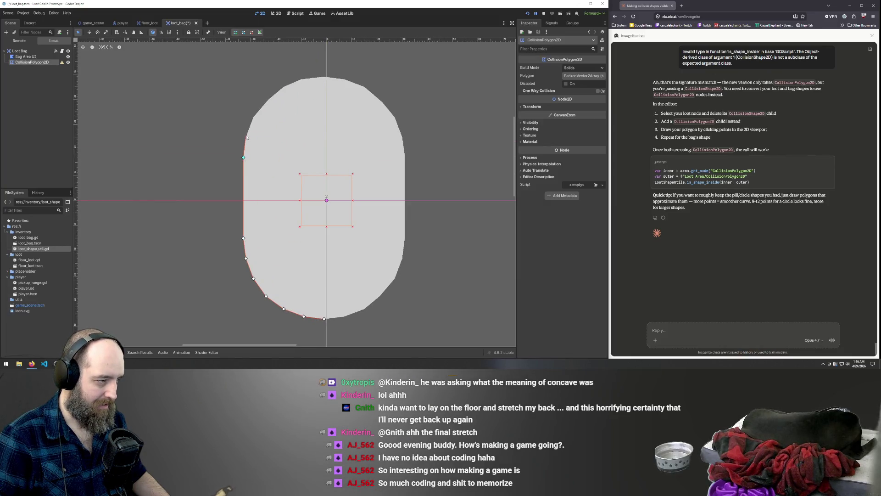
Step: Place a first partial outline along the bag's upper-left edge, then abandon it
left_click(247, 138)
left_click(254, 117)
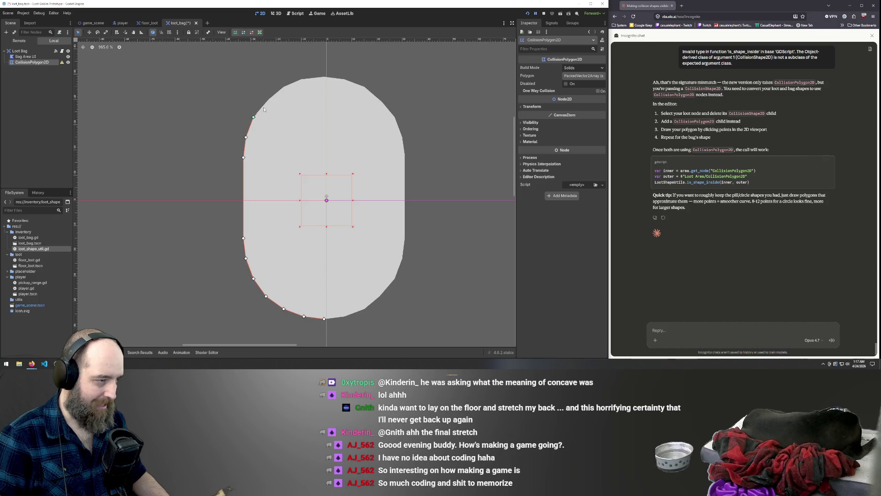
left_click(271, 99)
left_click(324, 318)
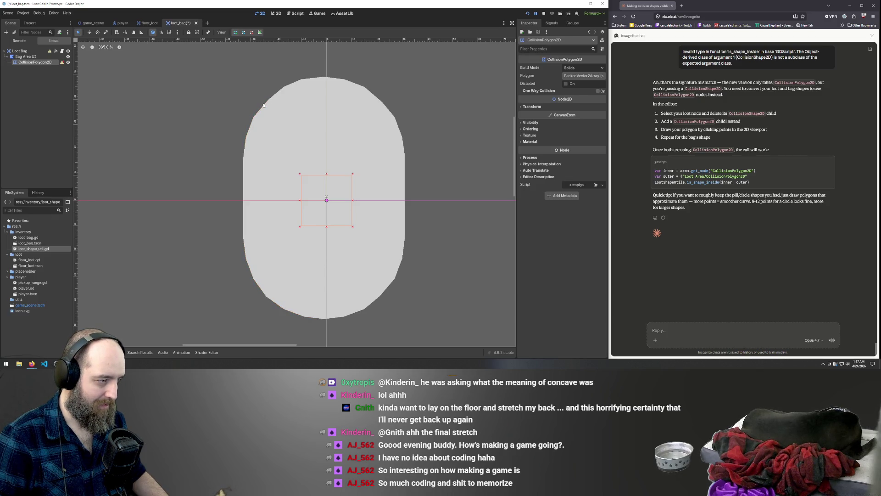
Step: Restart the polygon at the bag's bottom and trace the bottom-left curve, left side and top-left curve
left_click(324, 318)
left_click(304, 316)
left_click(283, 308)
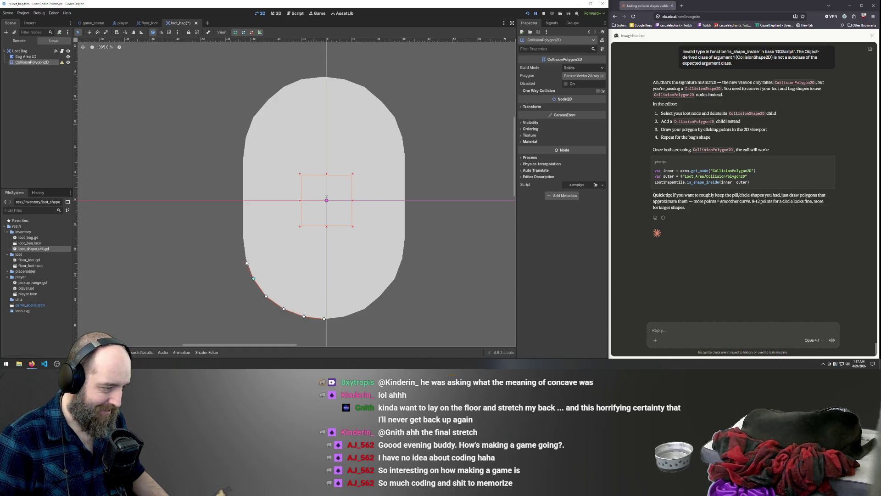
left_click(243, 238)
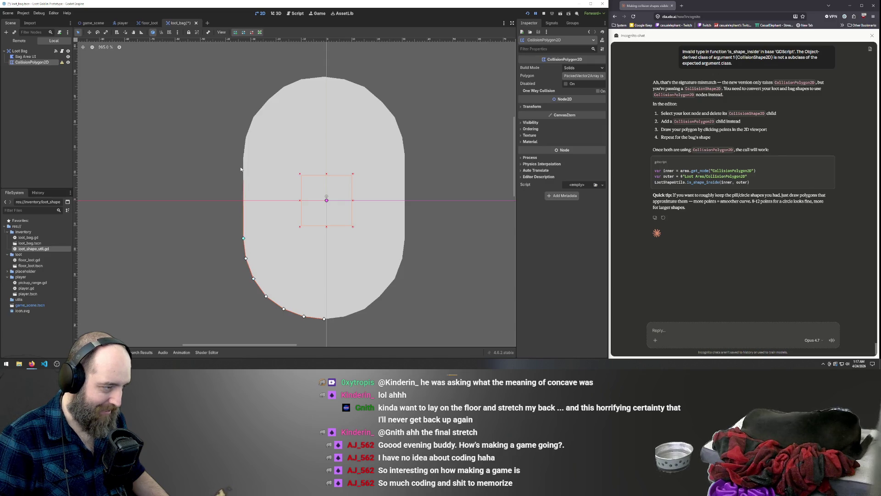
left_click(243, 157)
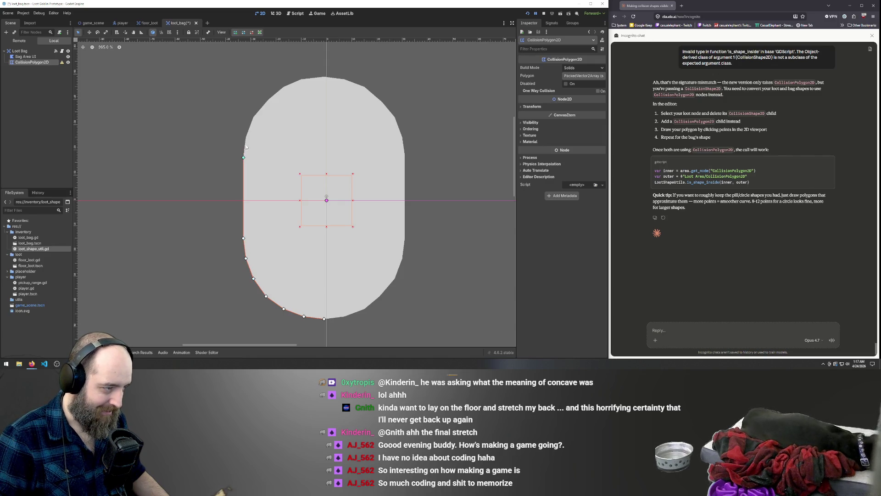
left_click(247, 137)
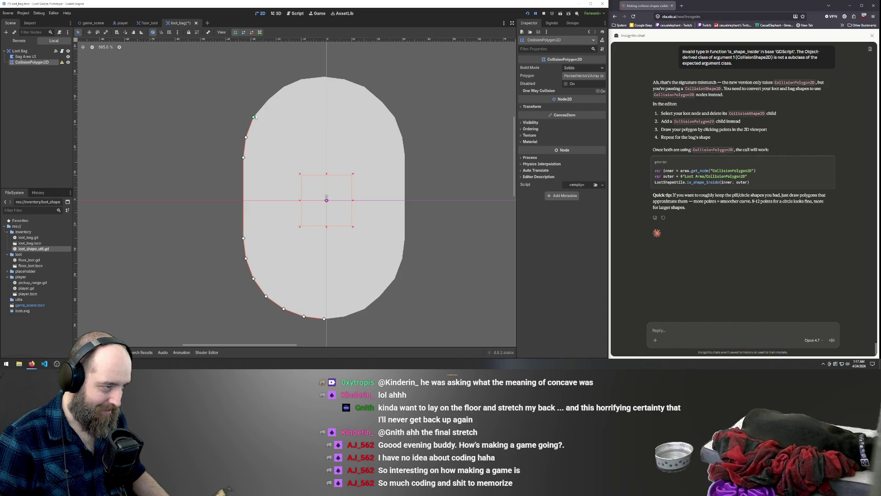
left_click(253, 117)
left_click(284, 87)
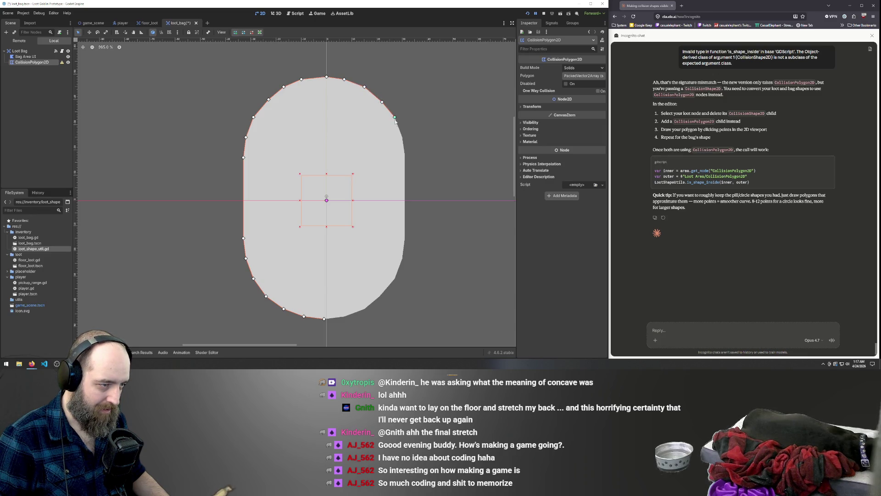
Step: Trace the right edge and bottom-right curve, closing the polygon at its starting point
left_click(402, 137)
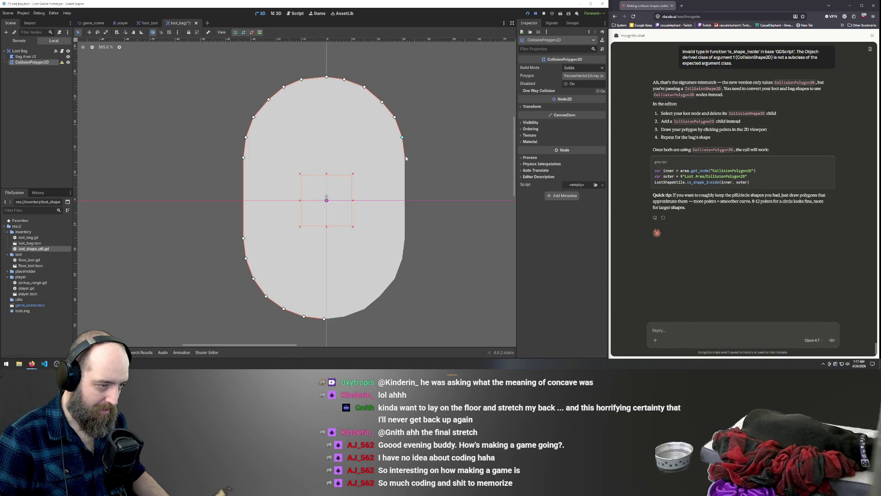
left_click(405, 156)
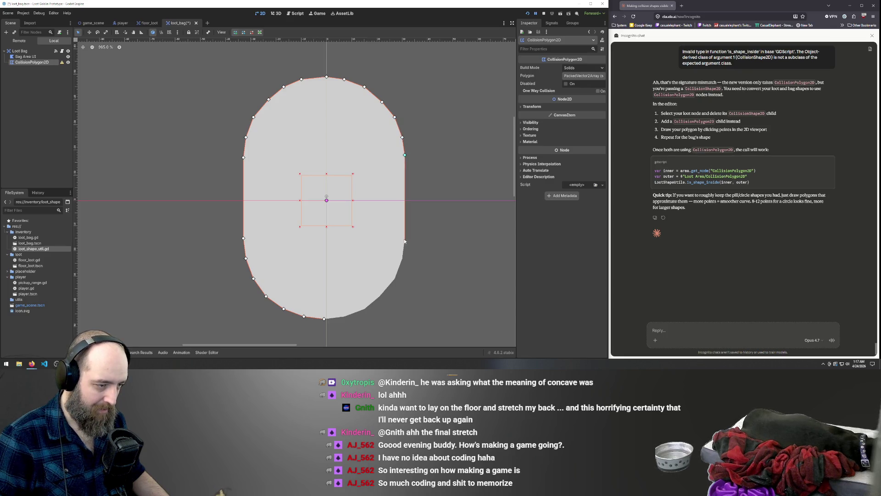
left_click(405, 238)
left_click(402, 258)
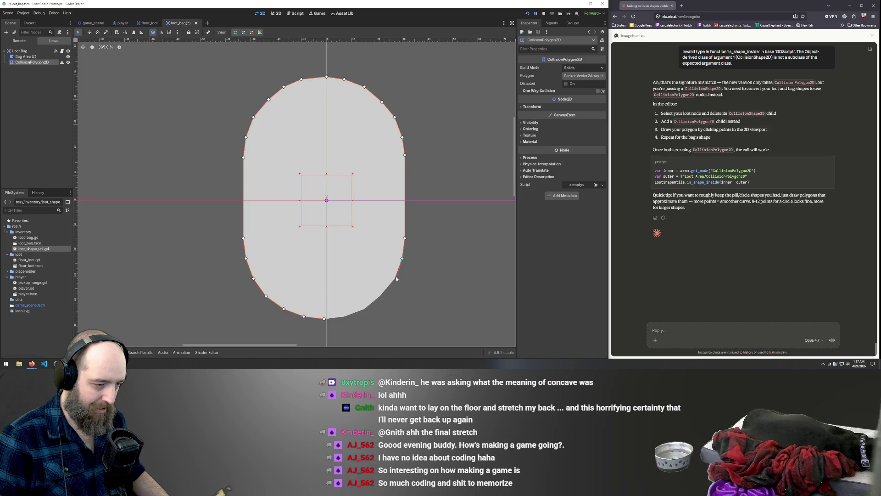
left_click(379, 296)
left_click(365, 309)
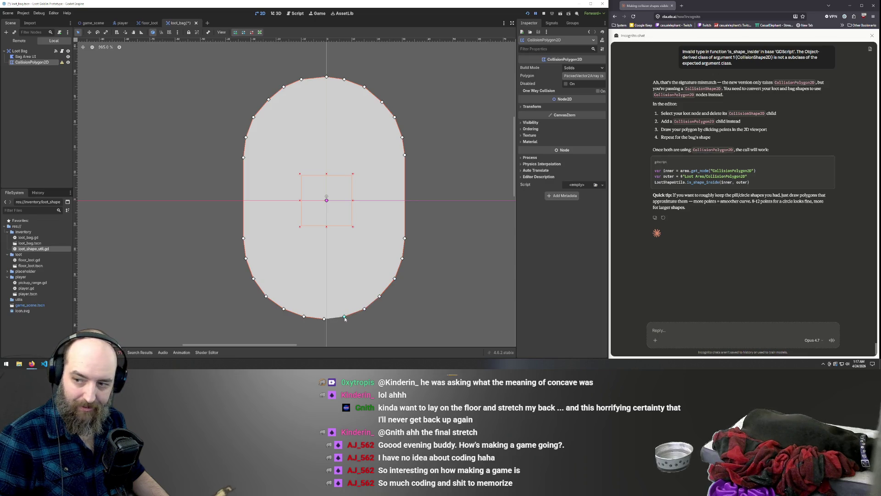
left_click(324, 319)
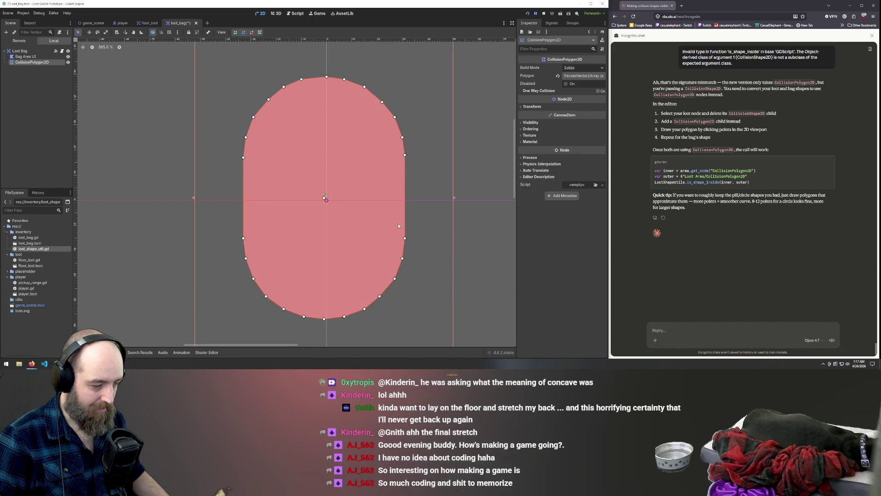
Step: Deselect the collision polygon, then save and run, hitting the line-20 is_shape_inside type error
scroll(323, 170, "down", 4)
scroll(323, 170, "down", 2)
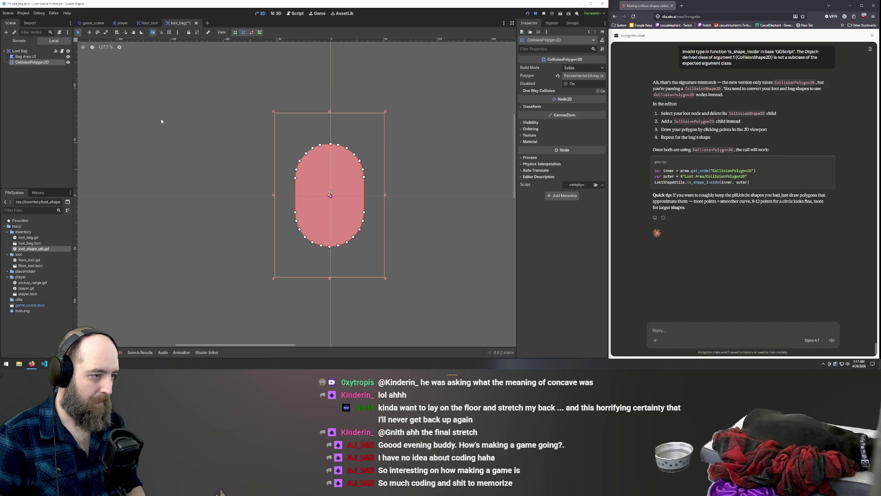
left_click(44, 104)
scroll(286, 93, "down", 3)
key("F5")
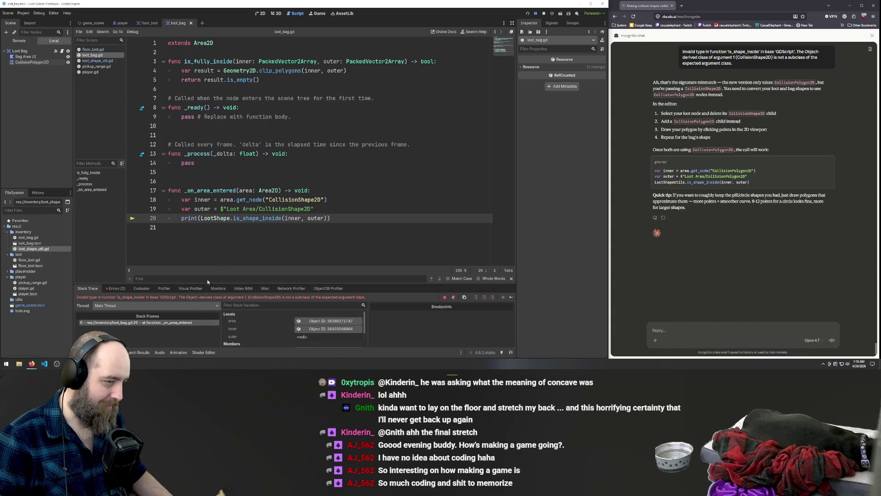
left_click(395, 177)
key("F5")
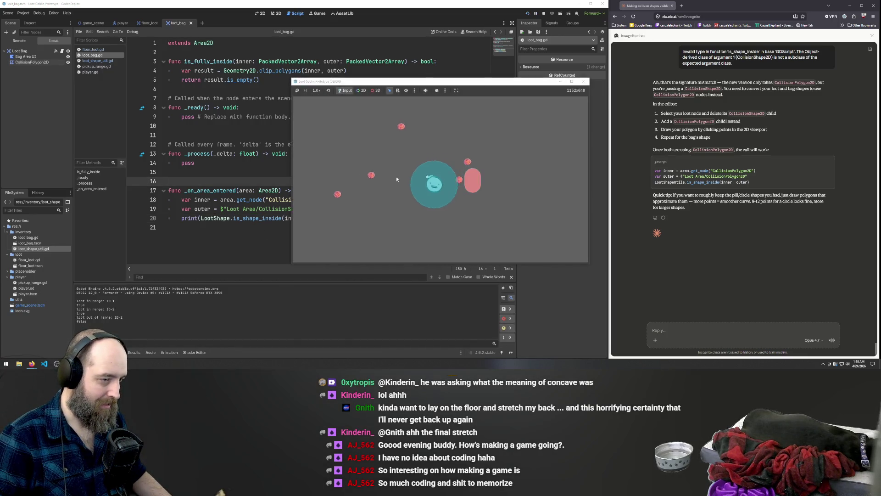
type("d")
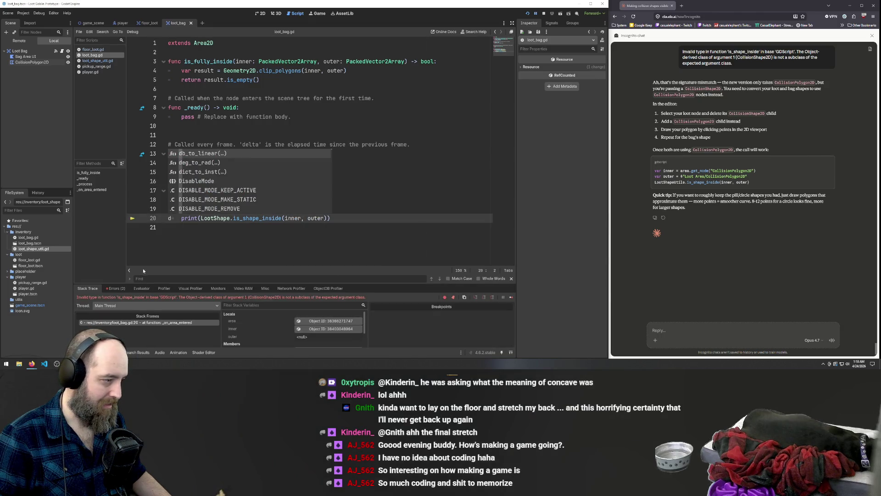
key("F5")
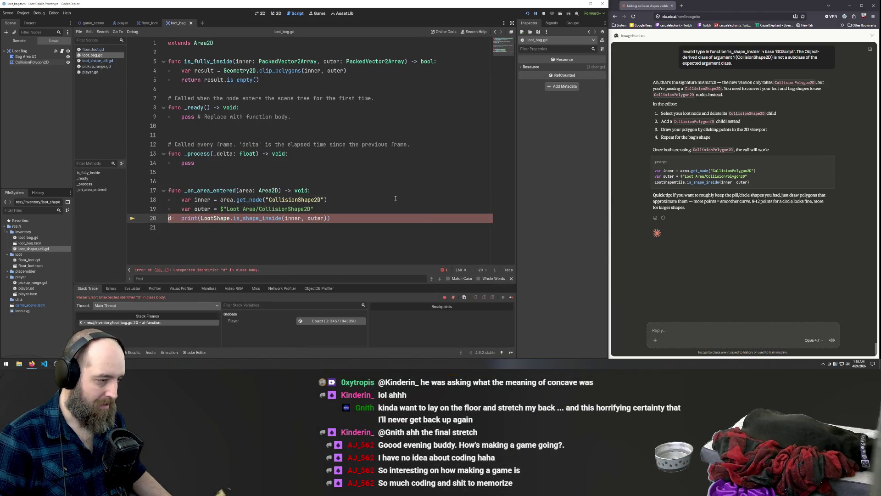
key("F5")
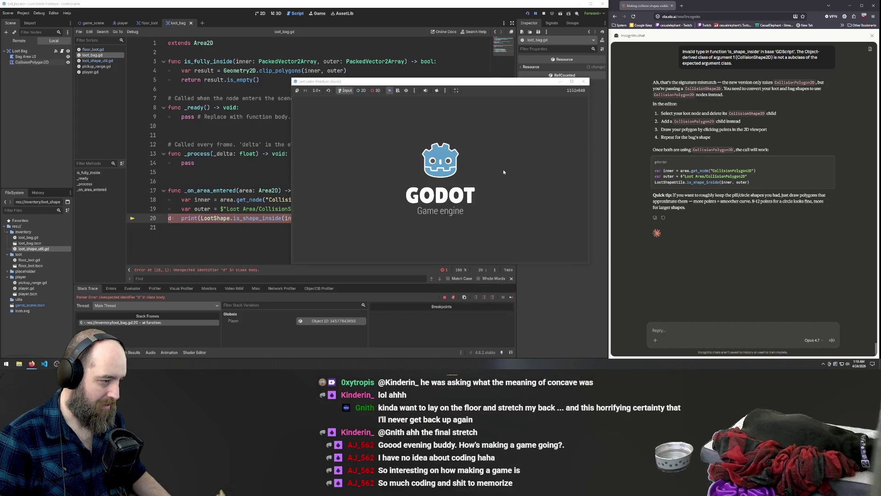
left_click(583, 81)
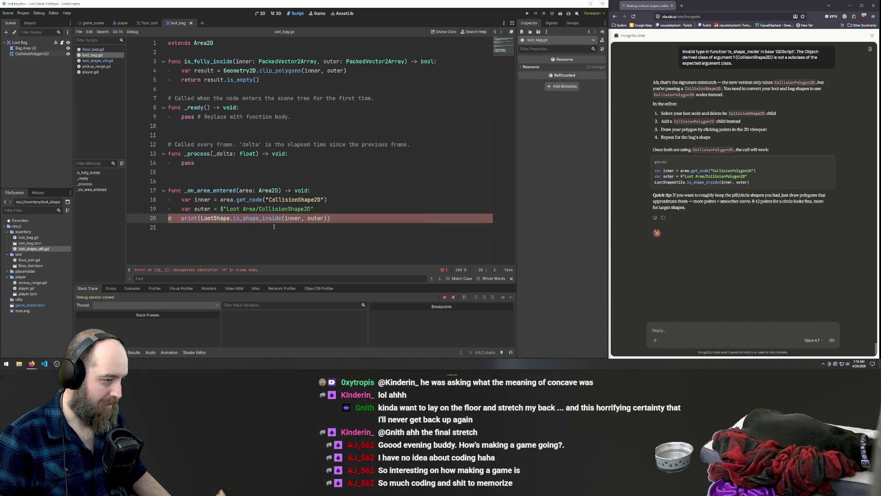
key("Down")
left_click(172, 218)
key("BackSpace")
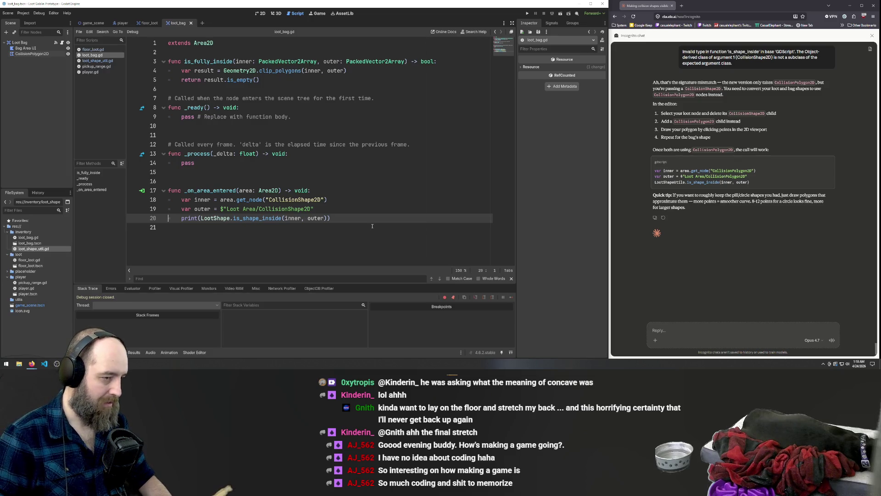
left_click(363, 199)
key("F5")
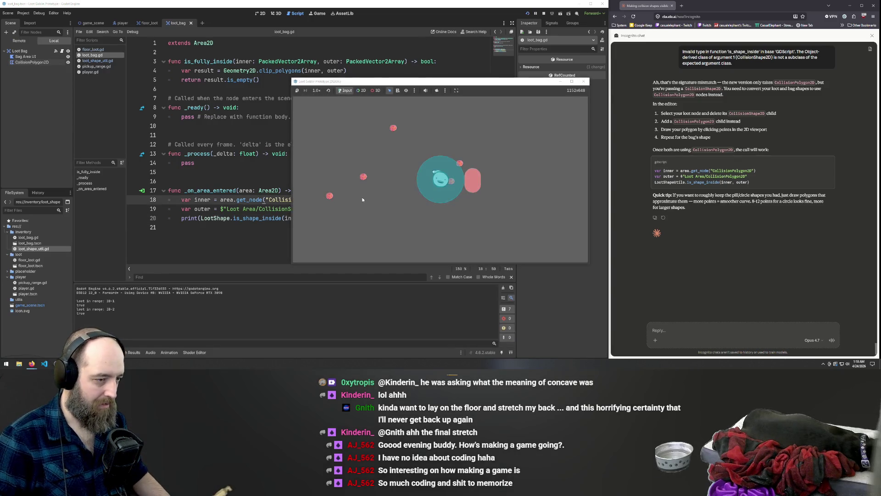
left_click(364, 220)
key("F5")
key("a")
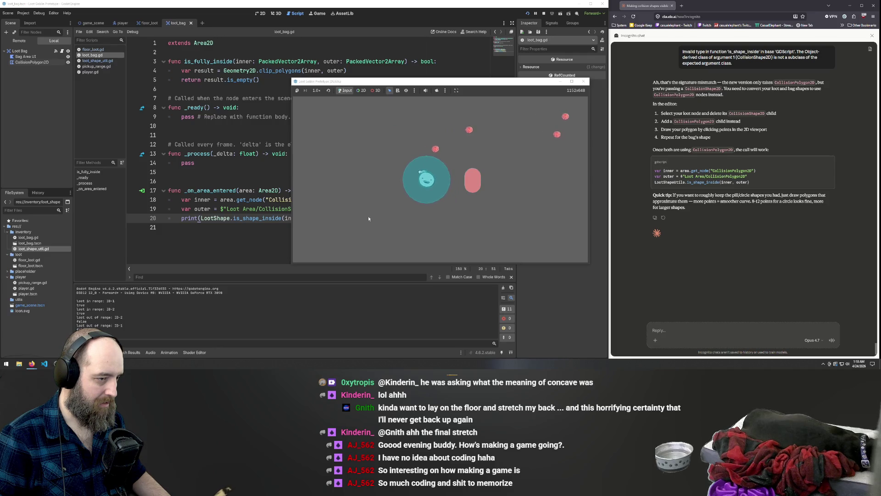
key("d")
key("d")
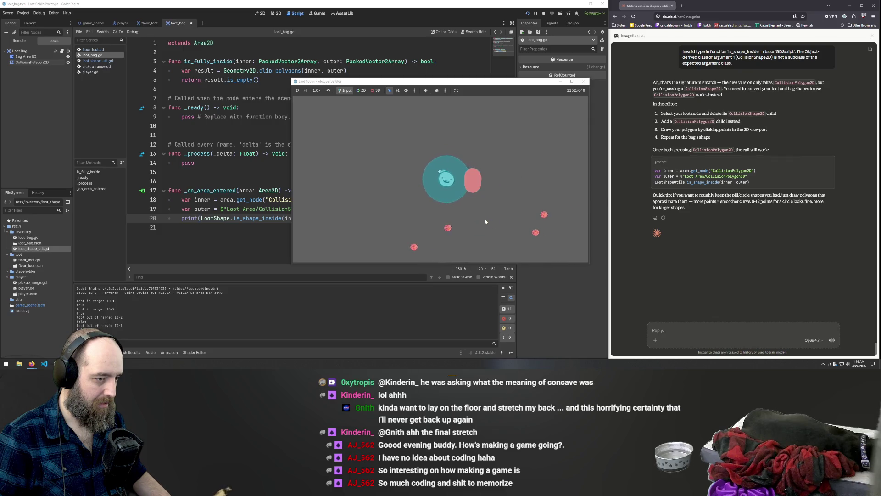
key("a")
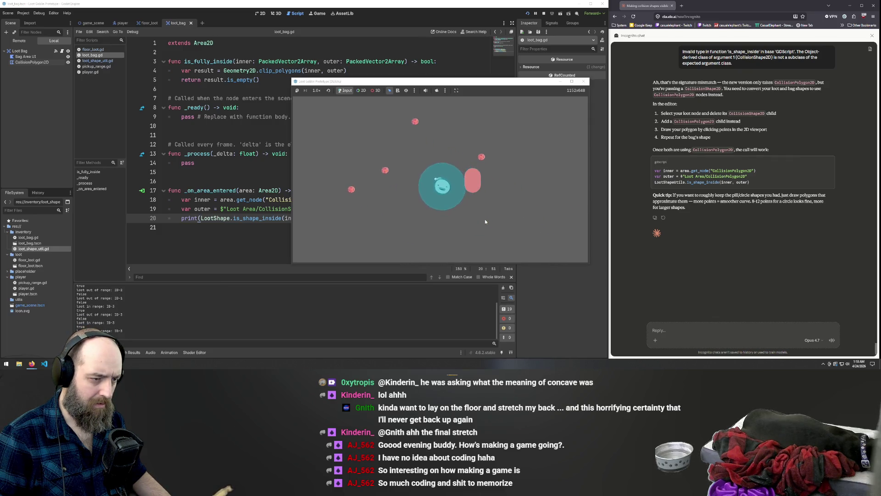
key("w")
key("d")
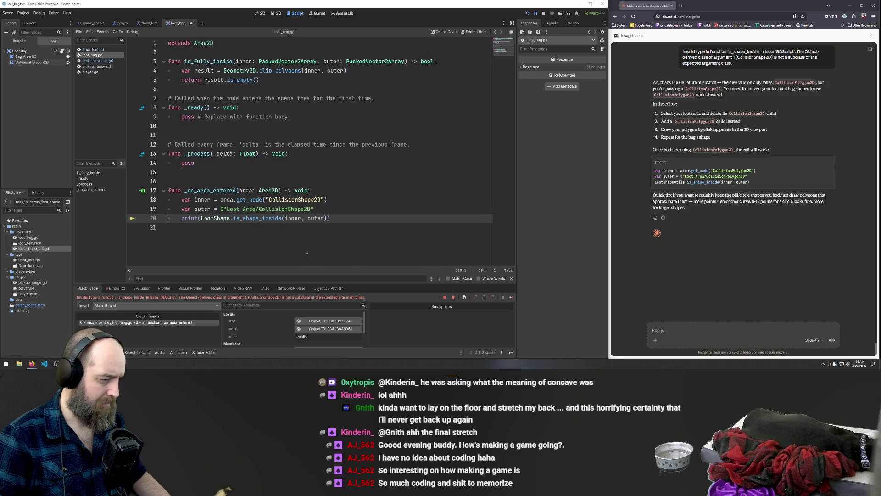
key("F5")
key("F5")
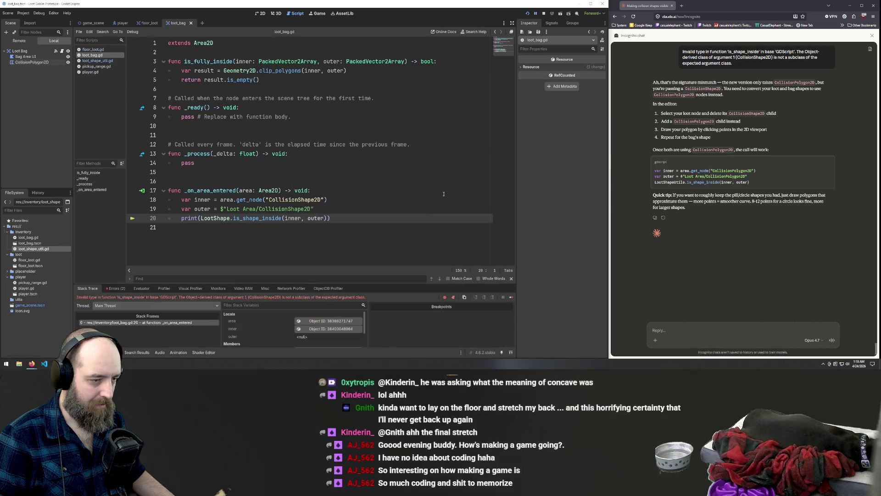
key("F5")
key("a")
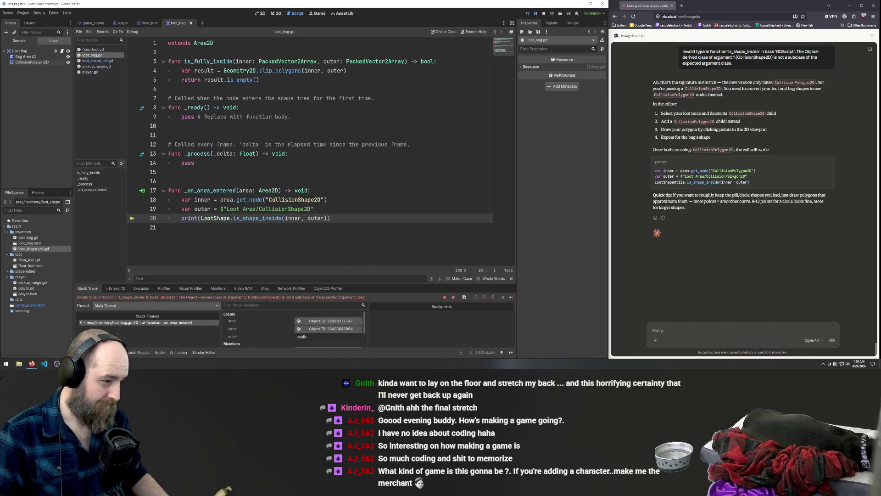
left_click(680, 331)
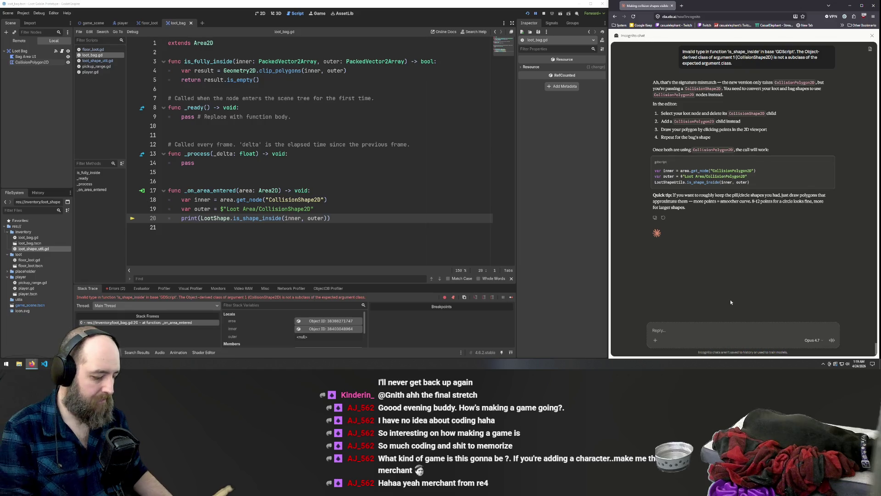
Step: Ask Claude to make the check run only between the loot and the bag
type("I nee")
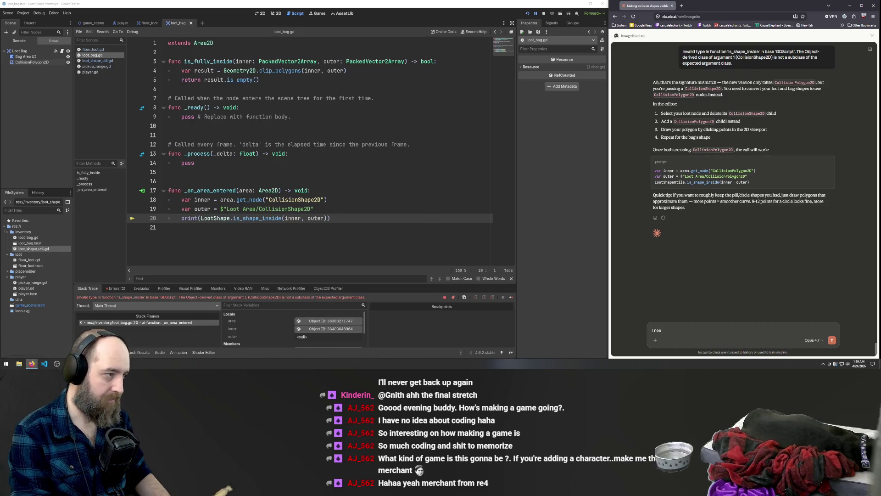
type("d to")
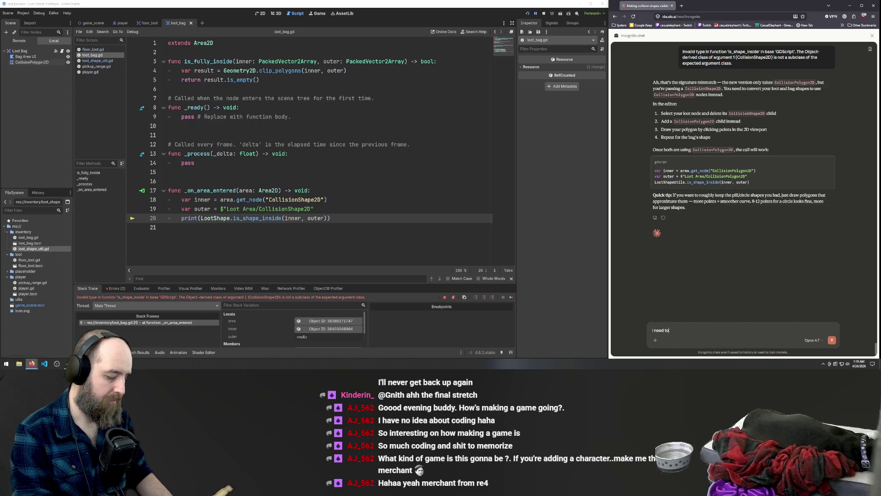
type(" have it only")
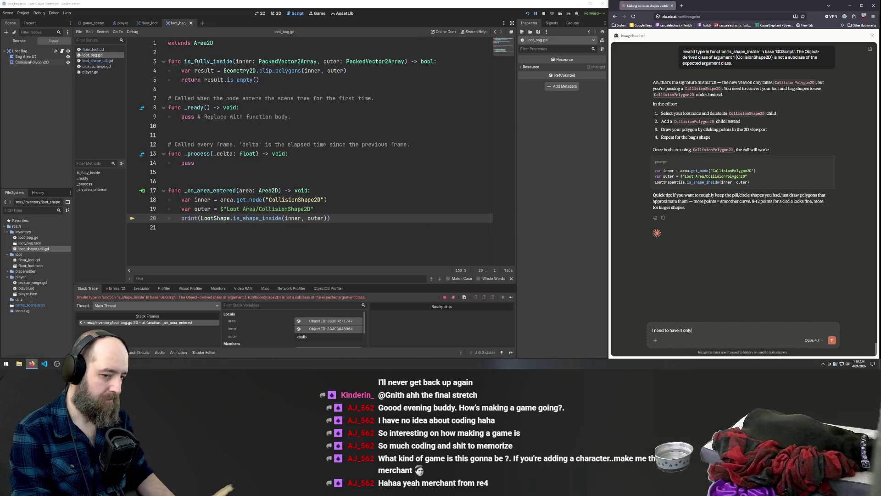
type(" check between the loo")
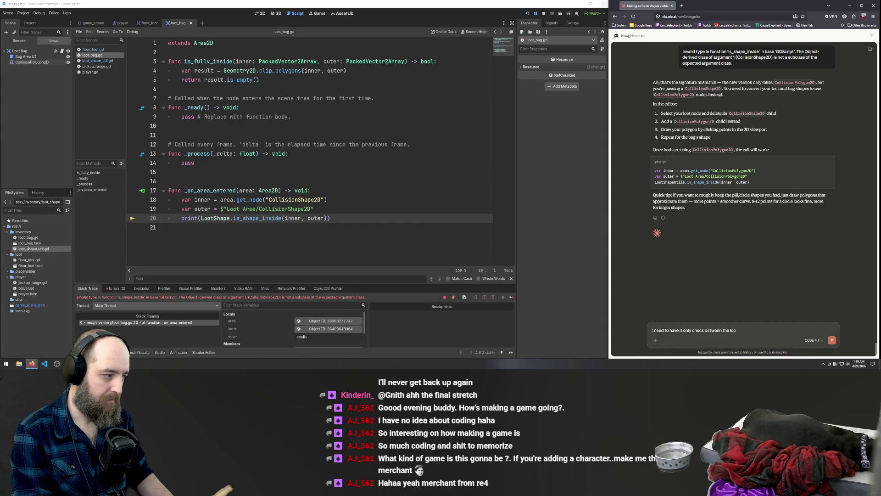
type("t and the bag")
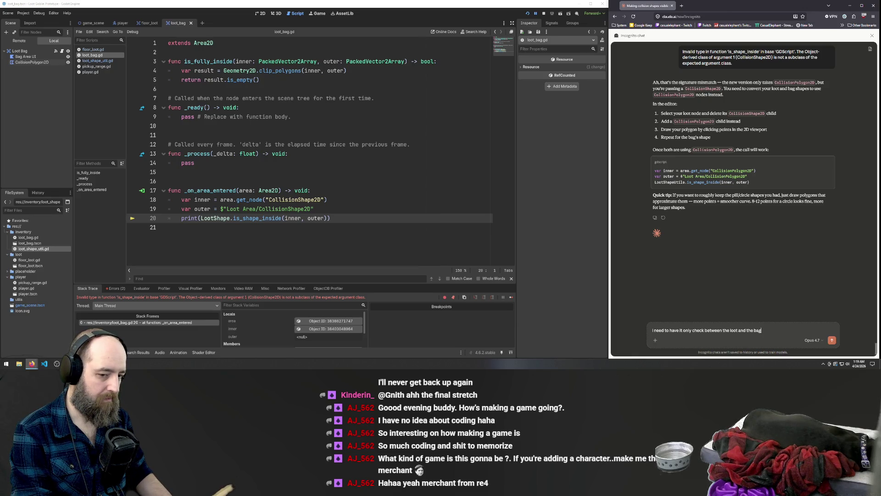
key("Return")
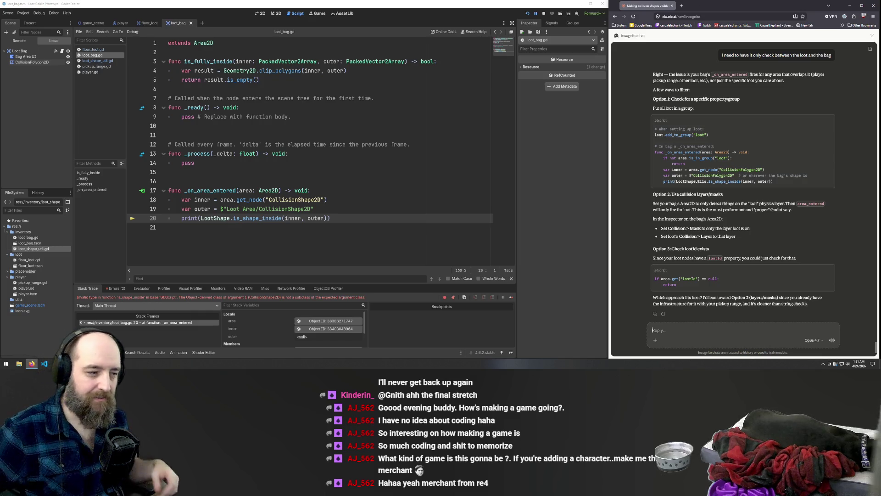
Step: Ask Claude 'can we keep the logic inside the util?' and wait for its reply
type("can we keep th")
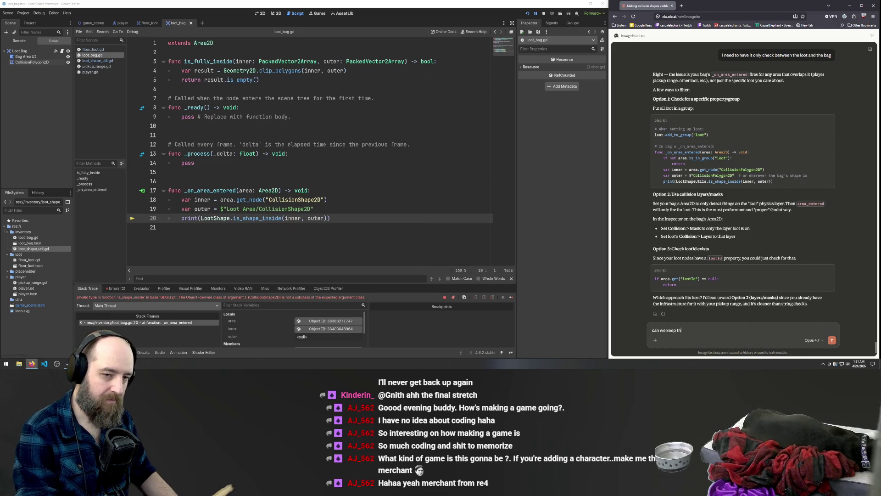
type("e logic inside")
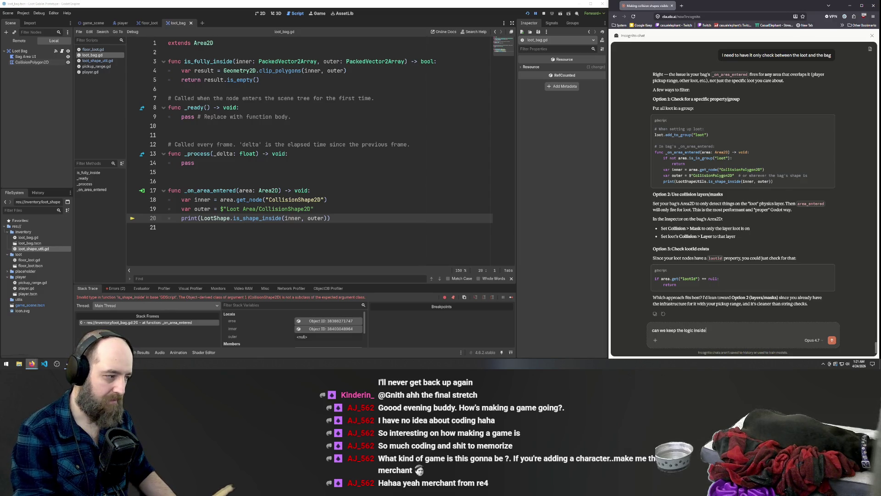
type(" the util?")
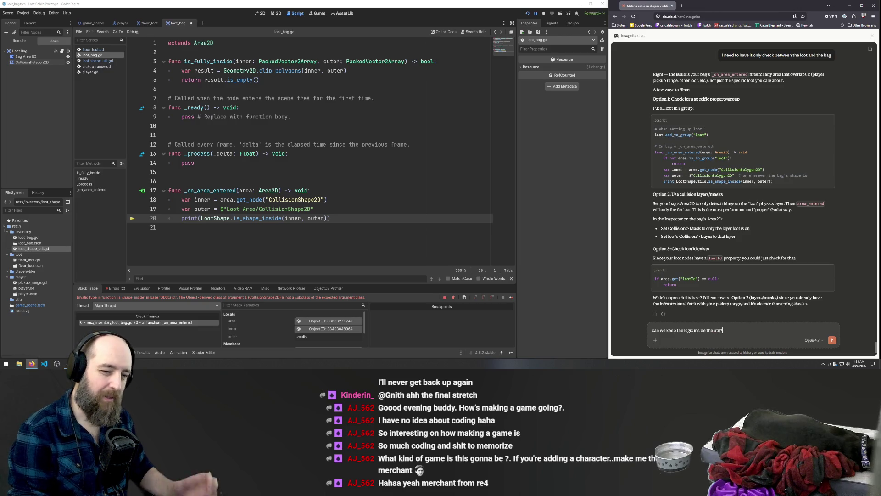
key("Return")
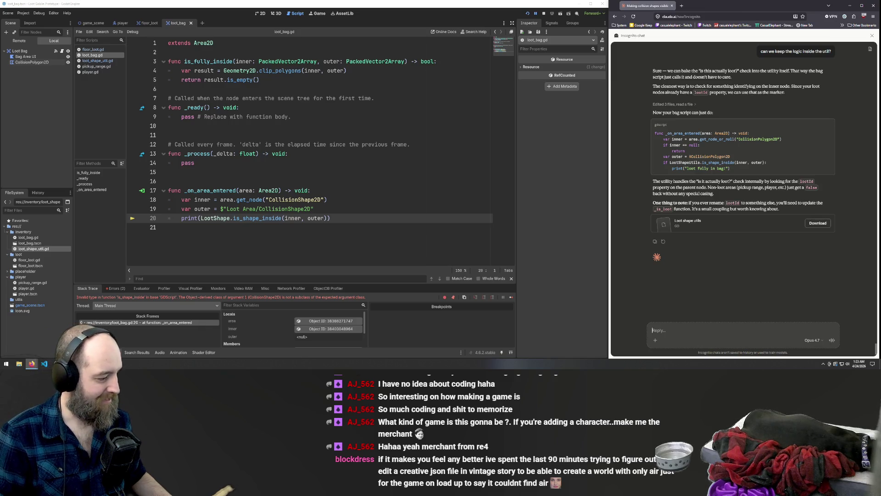
mouse_move(33, 363)
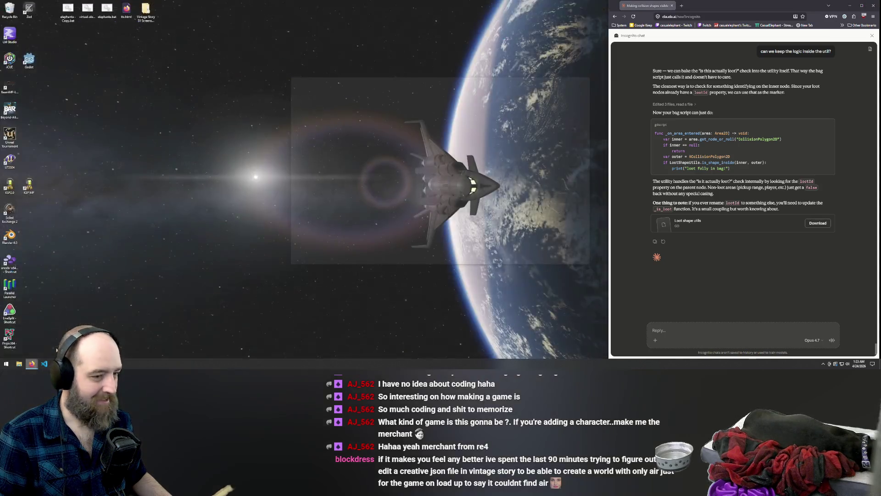
left_click(56, 348)
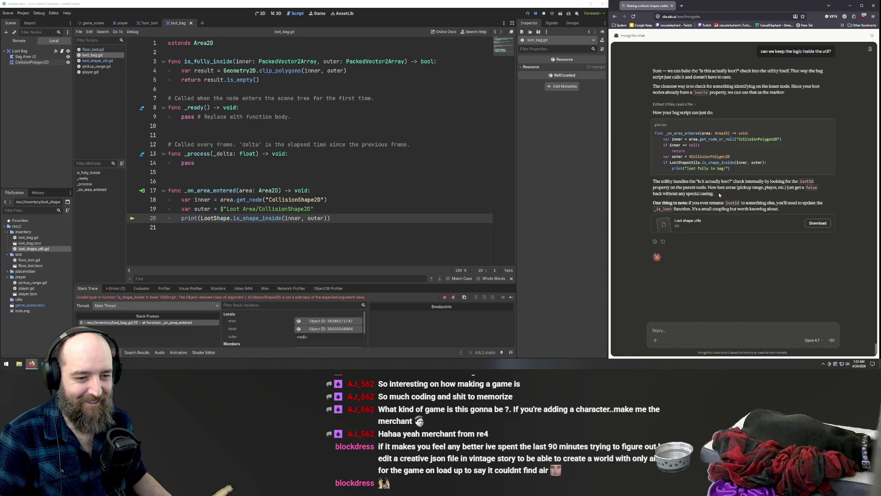
left_click_drag(719, 196, 650, 180)
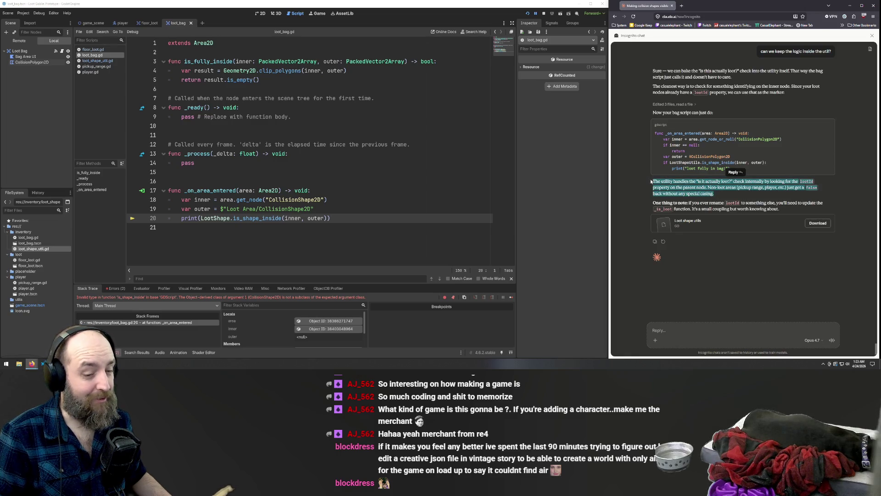
left_click(712, 188)
left_click_drag(721, 194, 649, 181)
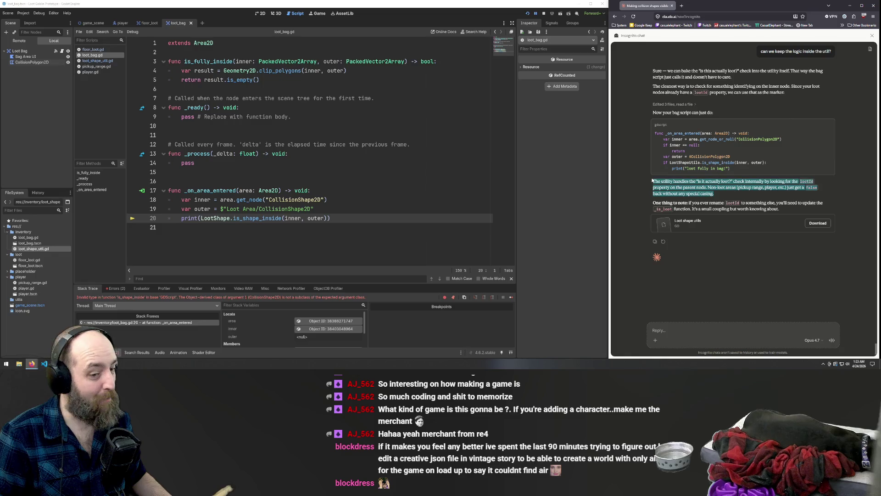
left_click(691, 211)
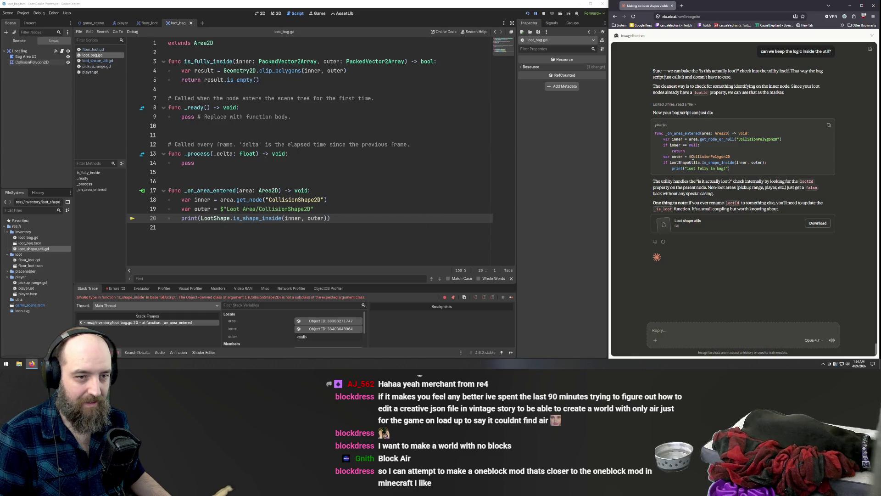
scroll(697, 157, "up", 2)
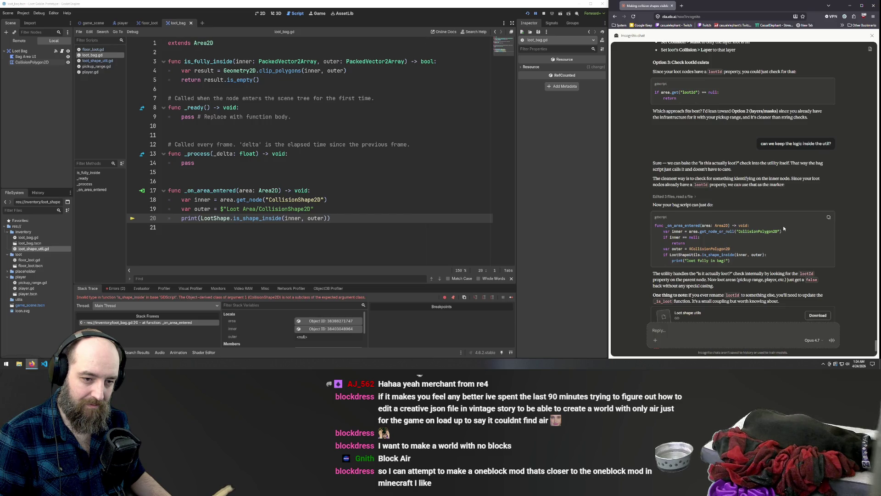
left_click(672, 199)
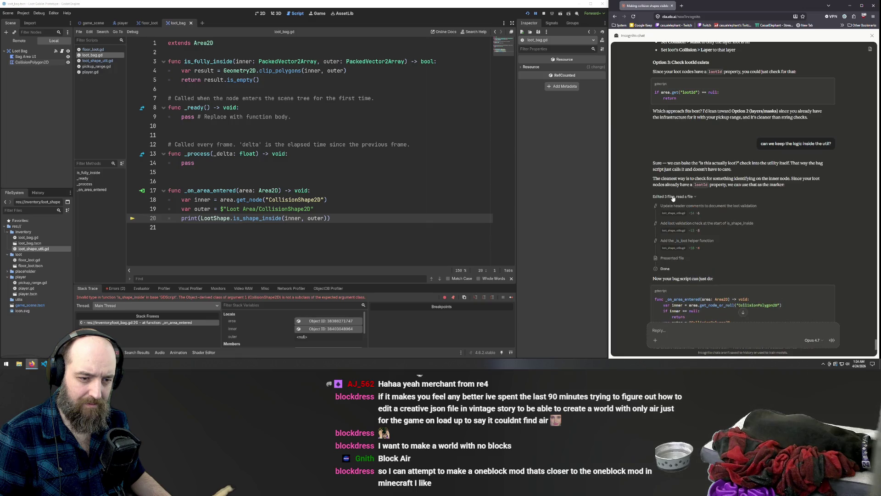
scroll(688, 206, "down", 3)
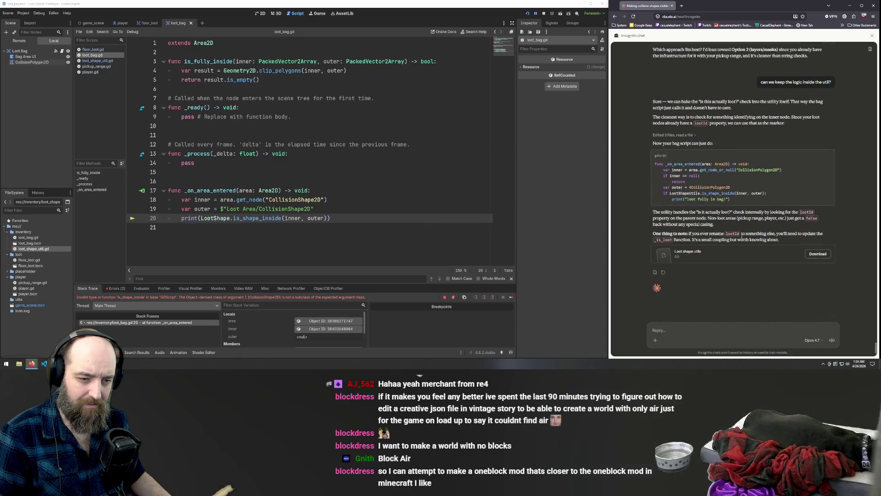
scroll(741, 237, "down", 1)
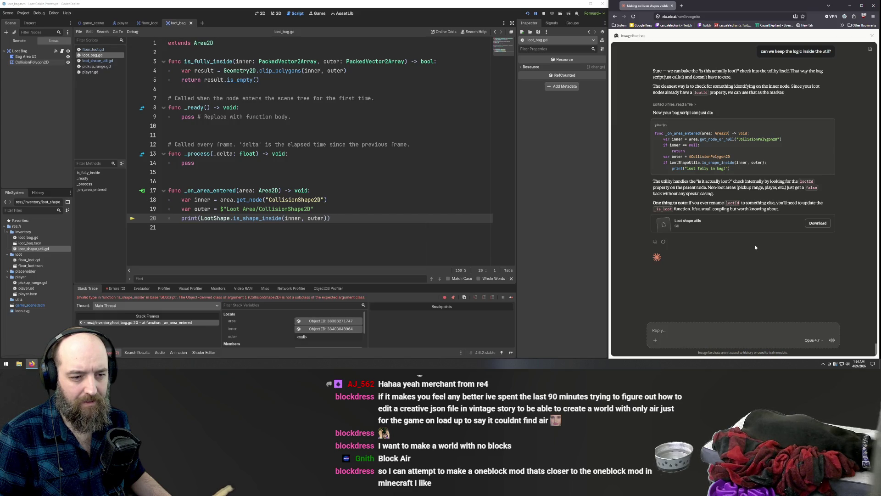
Step: Download the updated utils file, open loot_shape_util.gd, and undo a mistaken paste
left_click(821, 223)
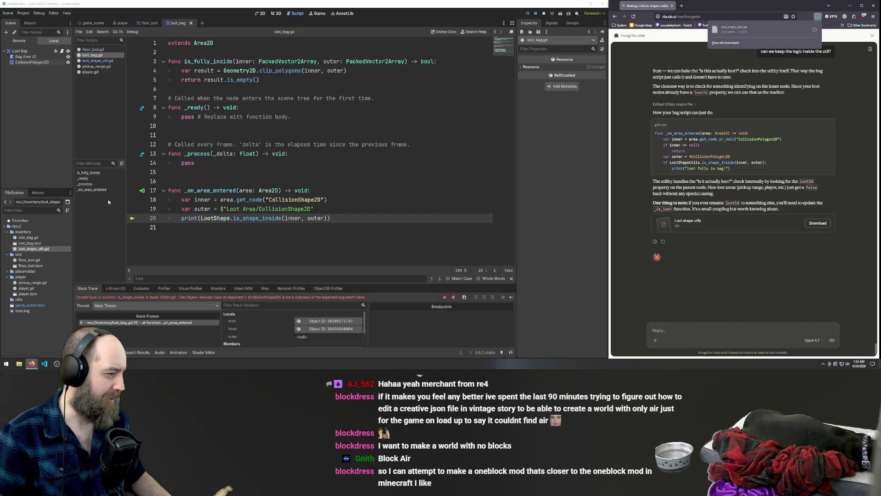
left_click(96, 60)
key("ctrl+a")
key("ctrl+v")
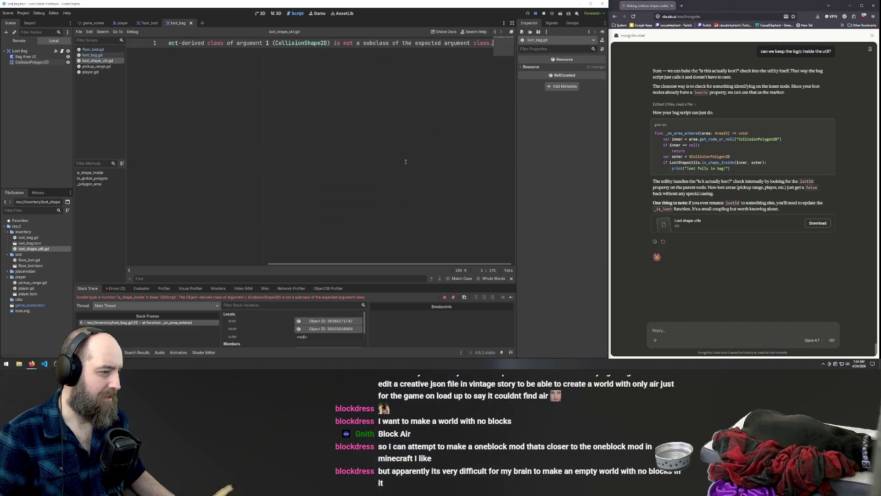
key("ctrl+z")
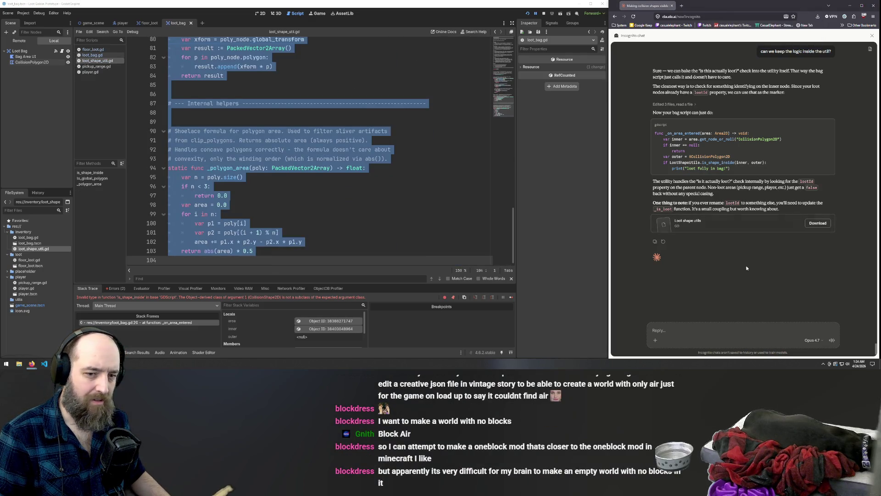
Step: Copy the updated Loot shape utils code from Claude's preview and paste it over the script
left_click(734, 224)
left_click(843, 48)
left_click(550, 119)
key("ctrl+v")
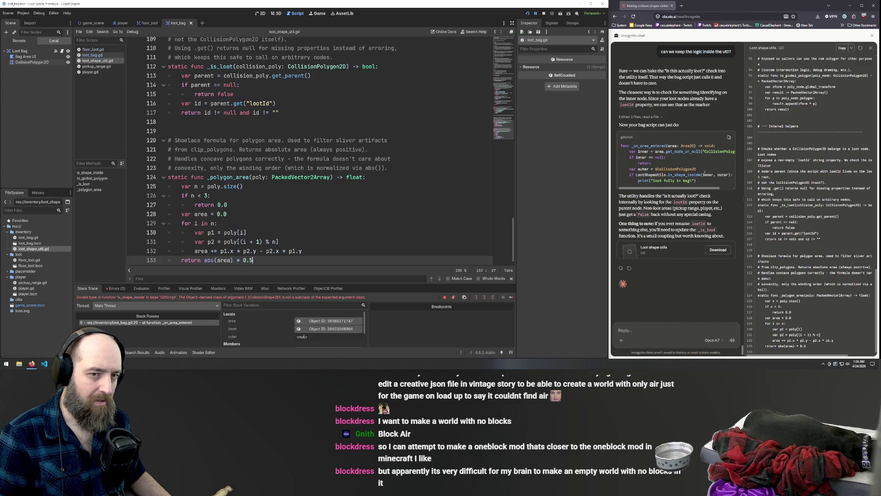
scroll(397, 155, "up", 20)
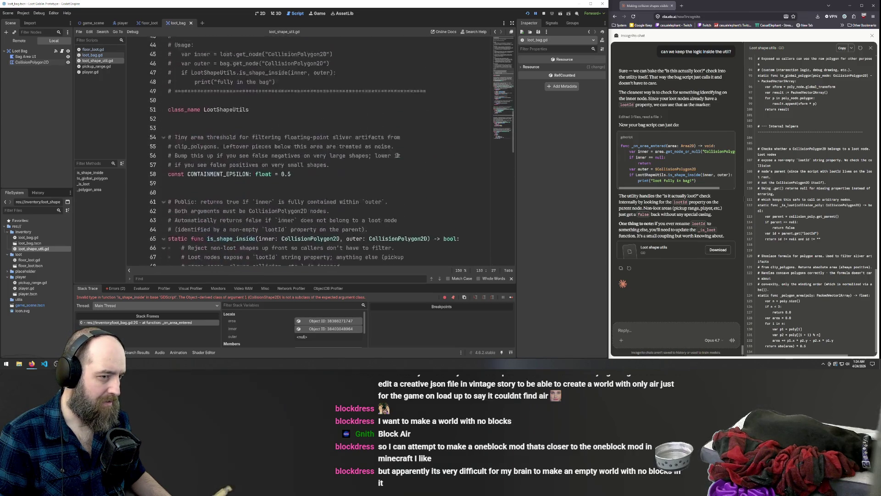
scroll(393, 154, "down", 2)
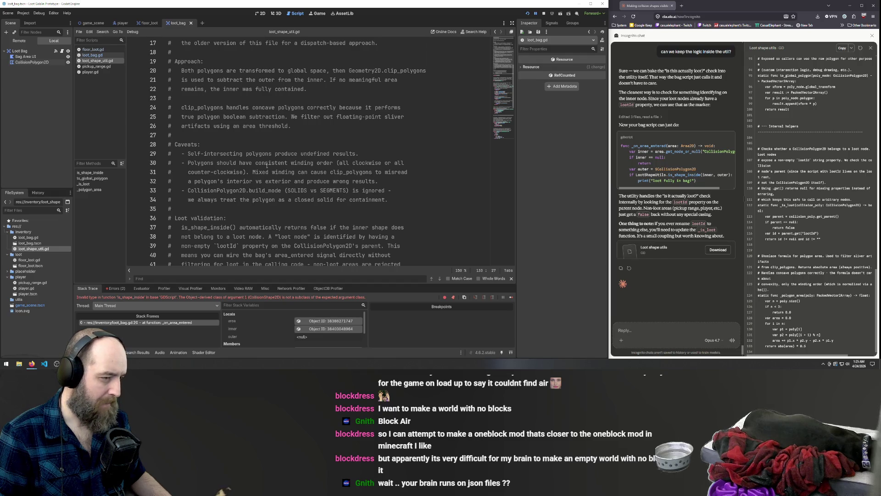
left_click(187, 163)
type("ALWAYS CLOCKWISE")
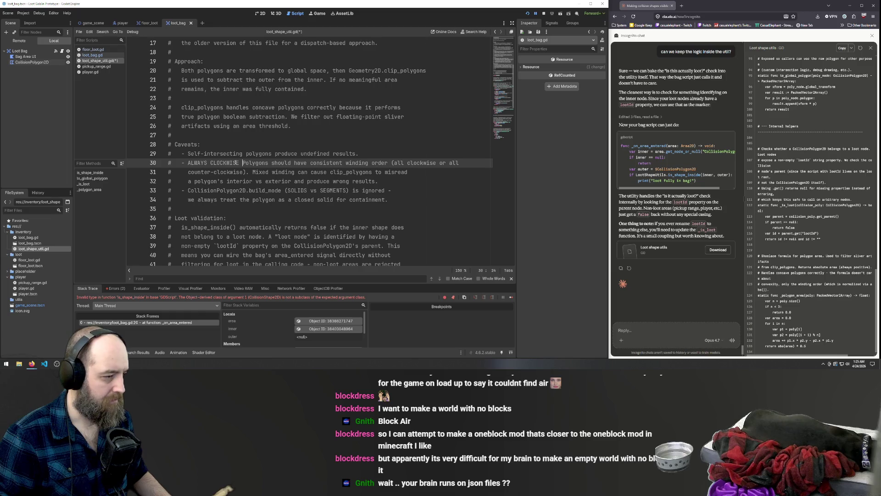
mouse_move(242, 163)
left_mouse_down()
mouse_move(166, 162)
mouse_move(188, 162)
left_mouse_up()
key("BackSpace")
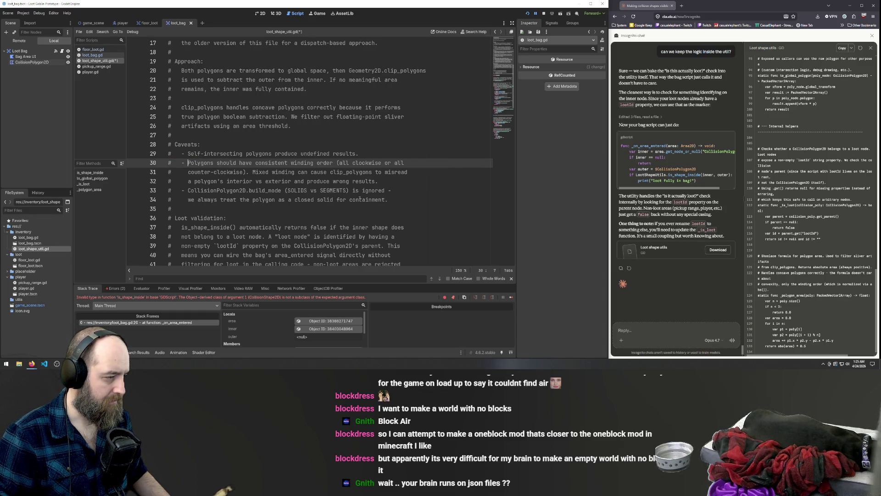
left_click(399, 183)
type("a")
key("BackSpace")
type("ALWAY")
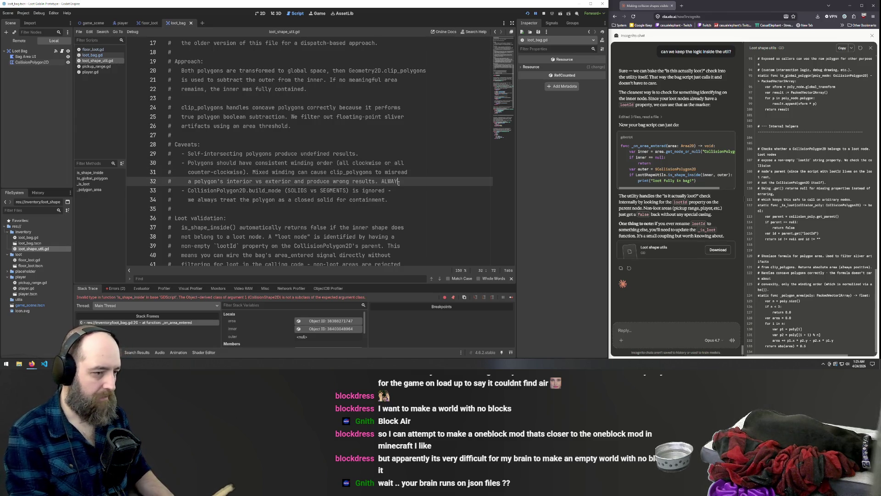
type("S GO CLOCKWISE")
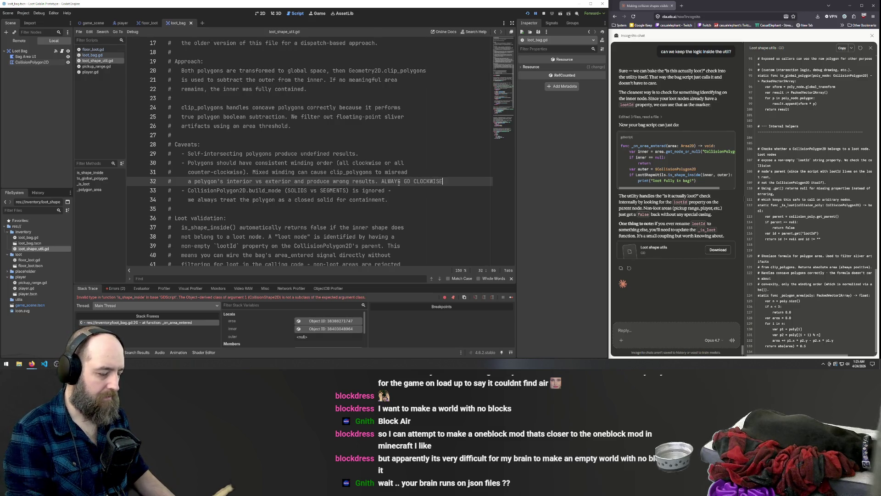
key("Down")
key("Down")
key("Down")
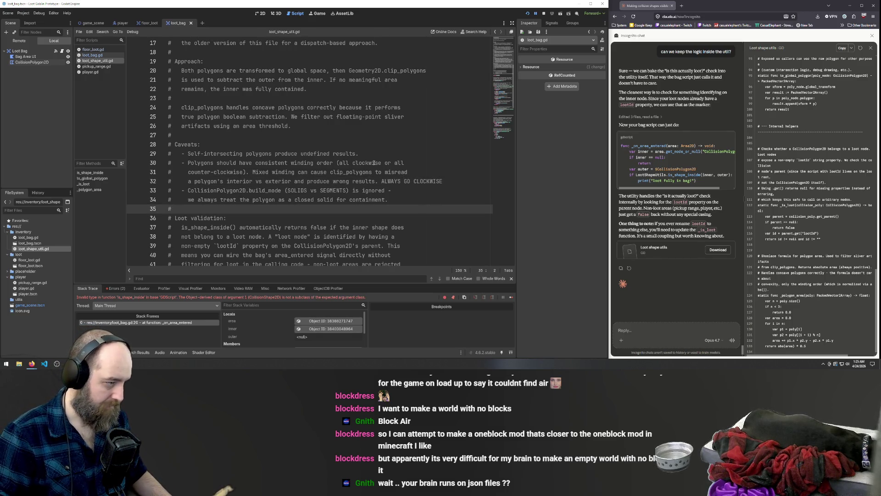
scroll(339, 170, "down", 2)
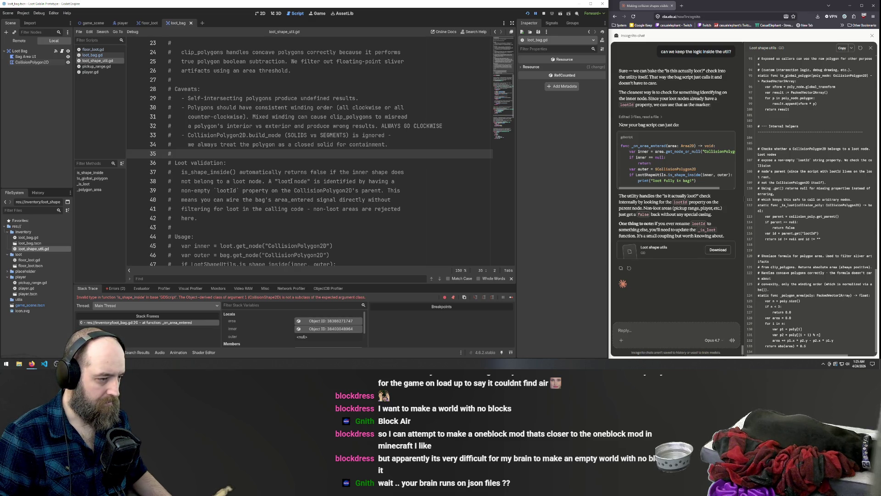
scroll(279, 205, "down", 2)
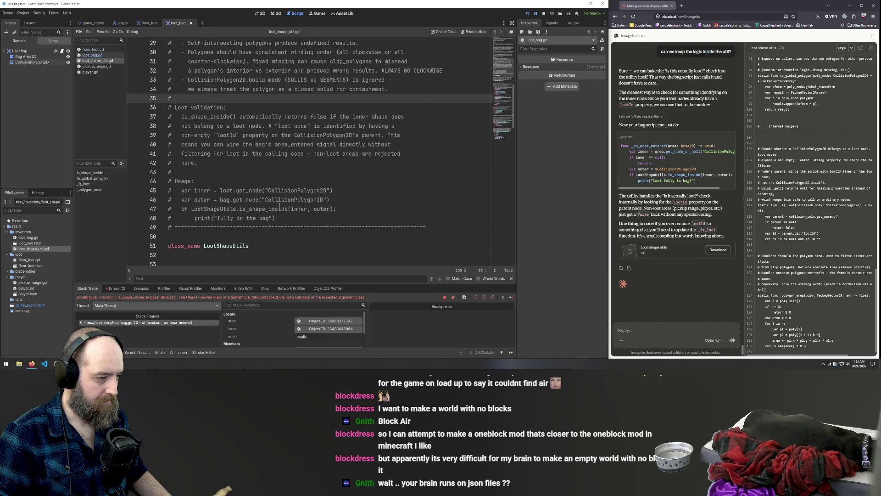
scroll(302, 154, "down", 3)
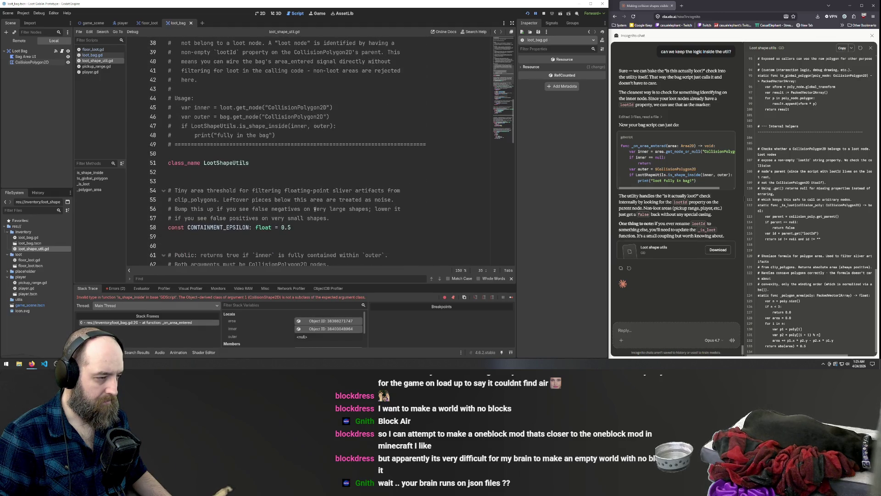
scroll(296, 142, "up", 5)
left_click(293, 134)
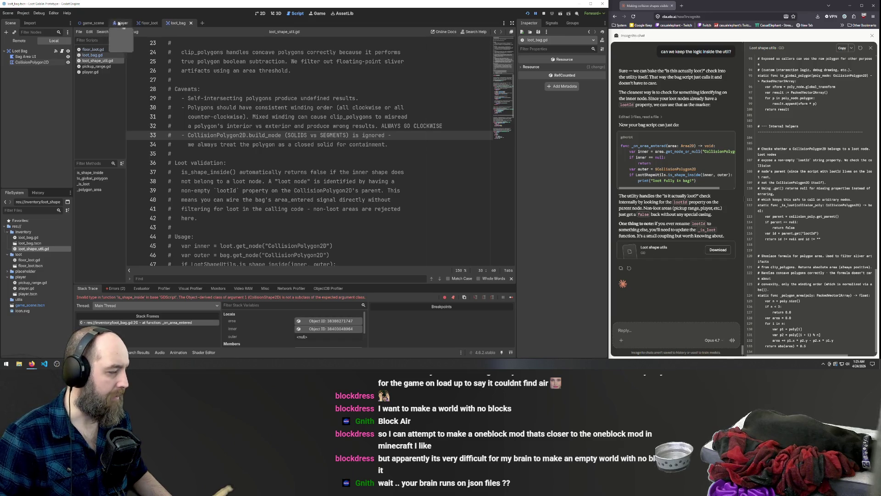
Step: Switch to game_scene and open loot_bag.gd in the script editor
left_click(147, 23)
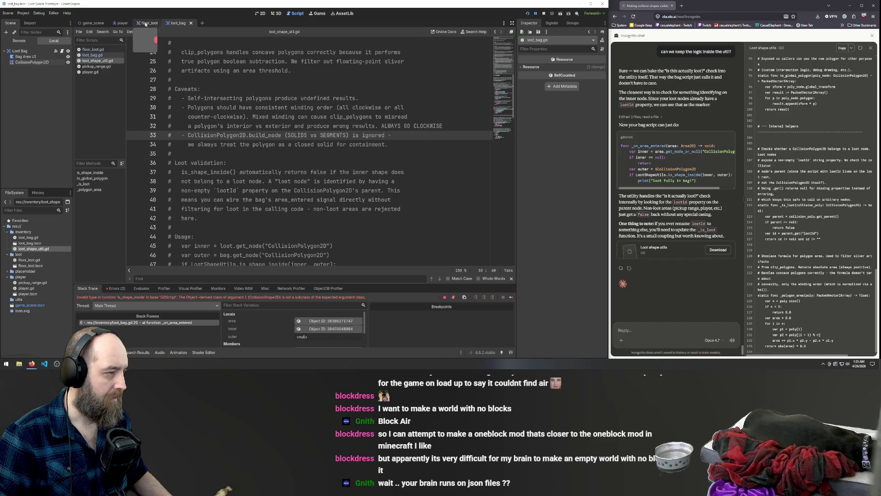
left_click(92, 23)
left_click(371, 190)
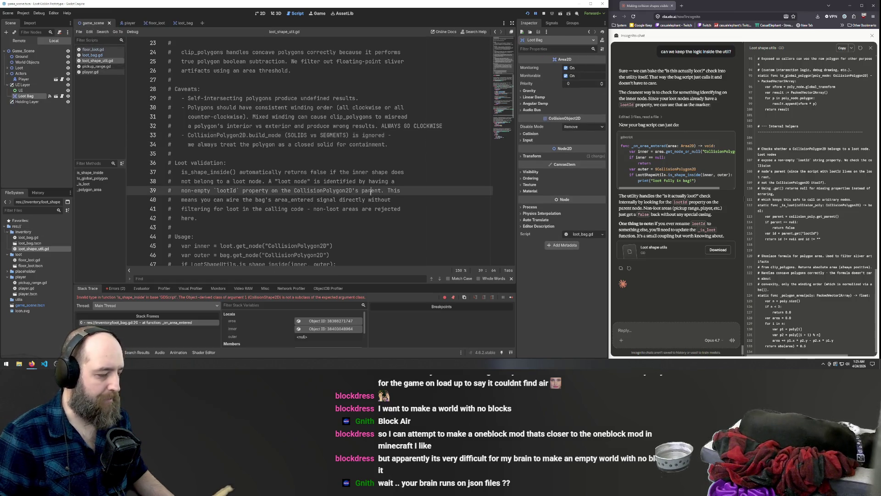
scroll(249, 129, "up", 1)
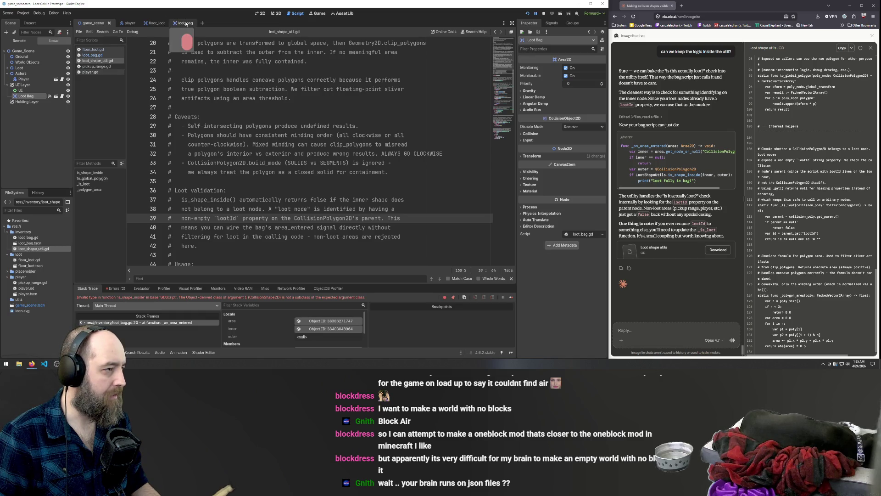
left_click(93, 49)
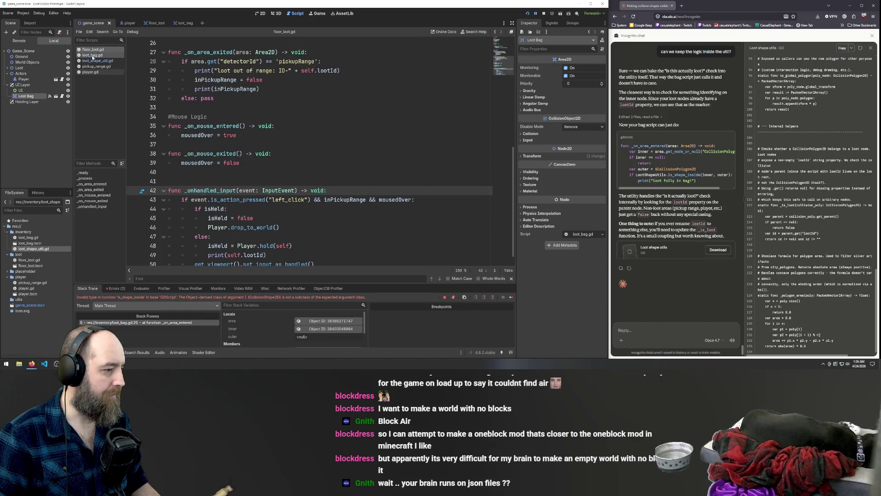
left_click(92, 55)
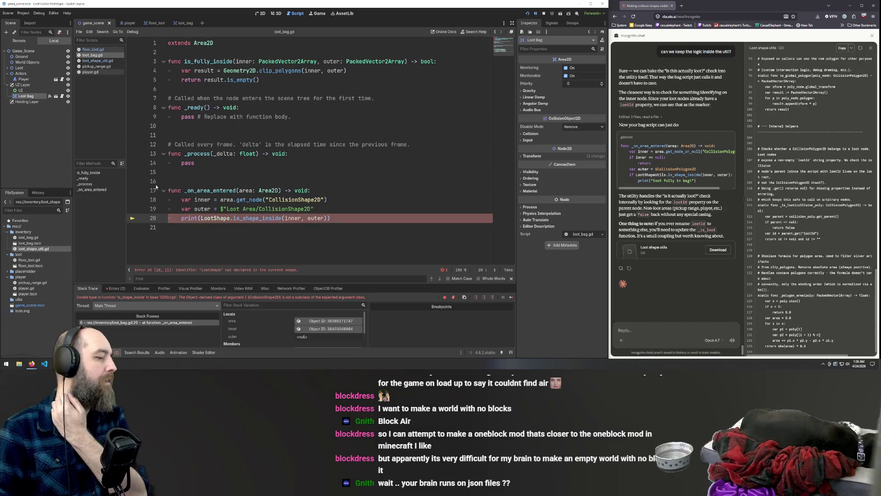
Step: Copy Claude's suggested _on_area_entered code, close the preview, and type 'explain the new on area entered logic'
left_click_drag(201, 218, 328, 218)
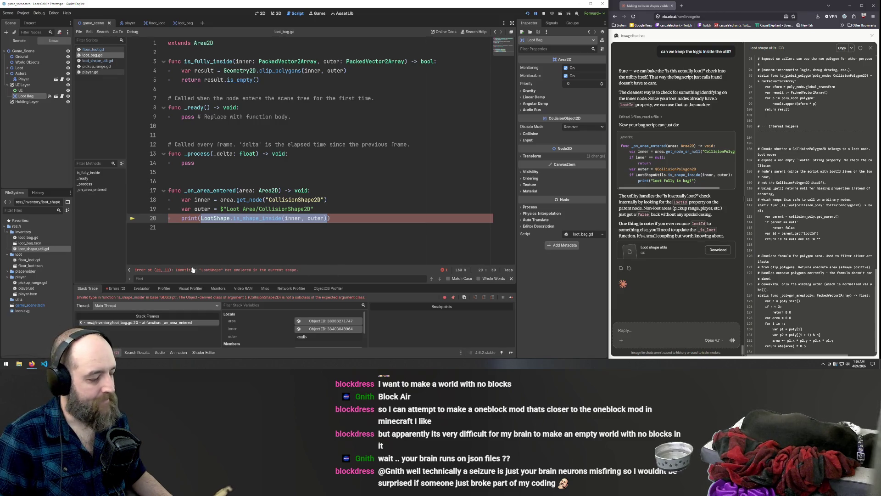
mouse_move(287, 222)
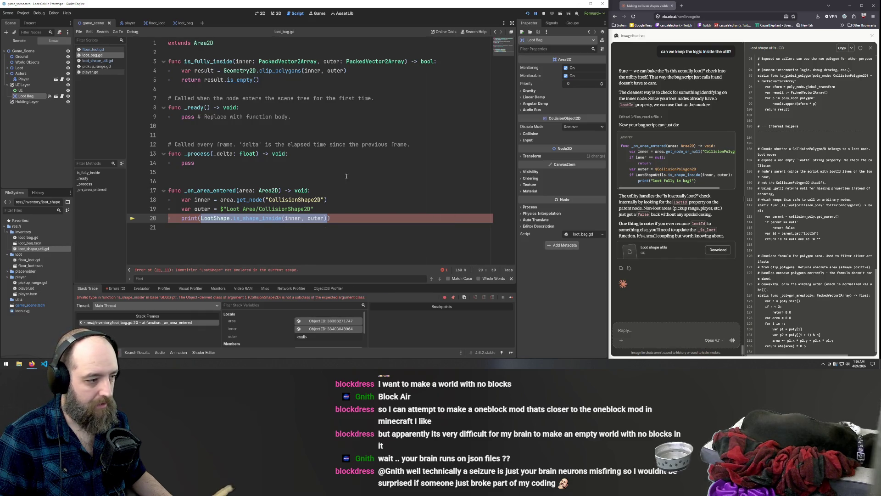
left_click(368, 172)
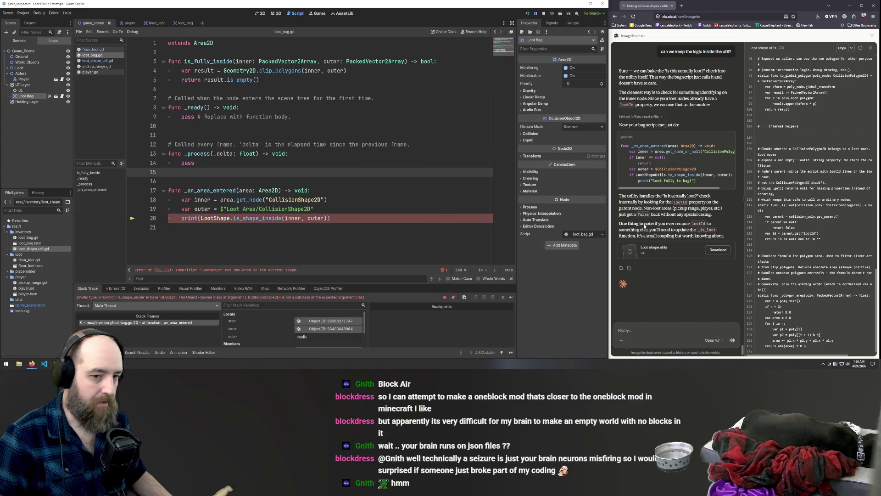
left_click(730, 137)
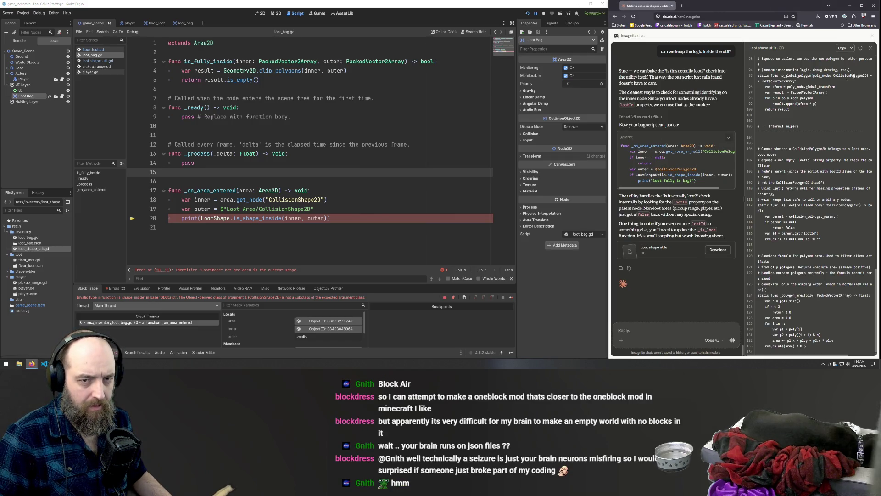
left_click(870, 47)
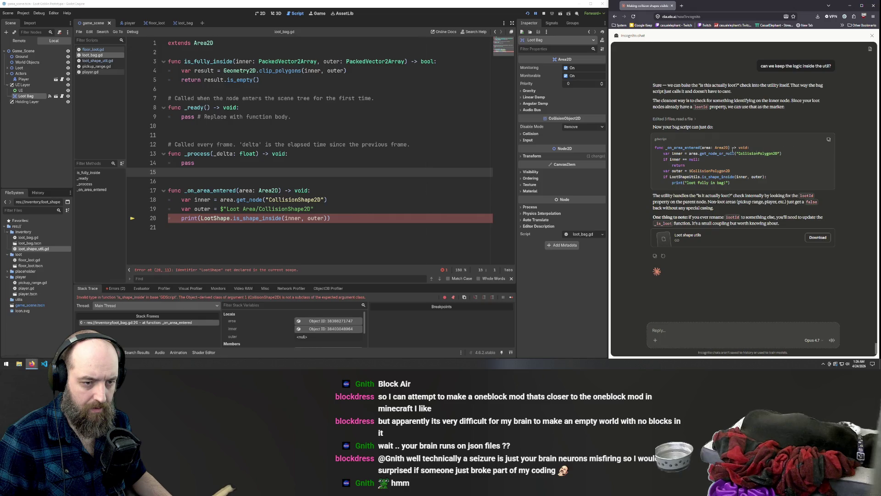
scroll(706, 172, "down", 1)
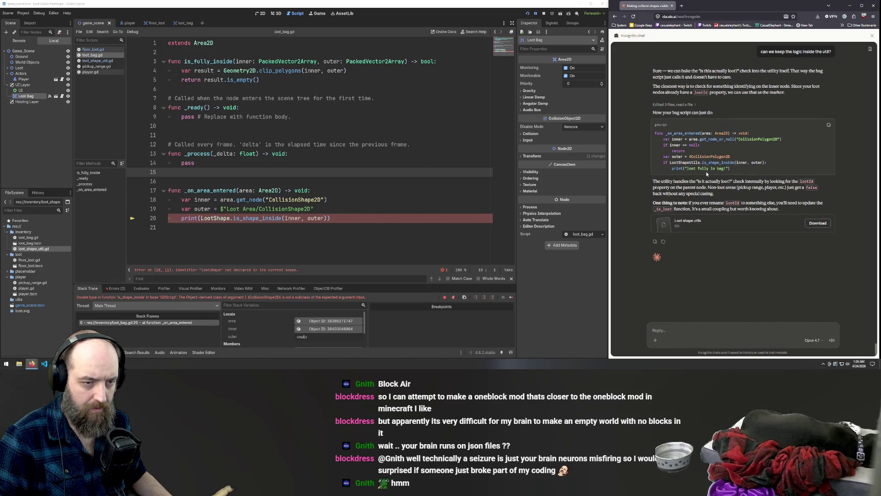
type("ex")
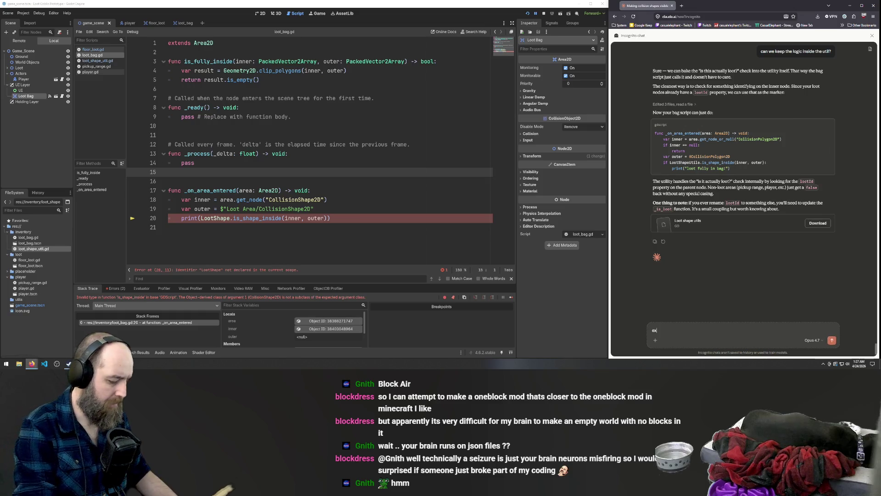
type("plain the new ")
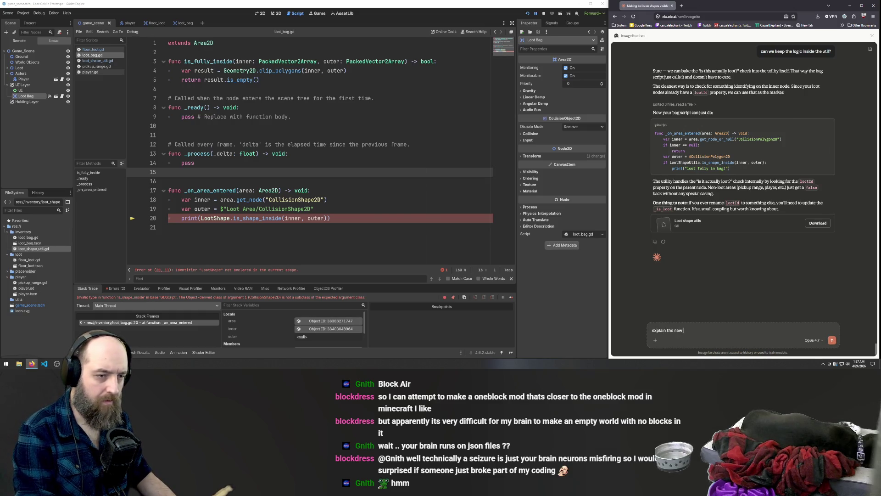
type("on area en")
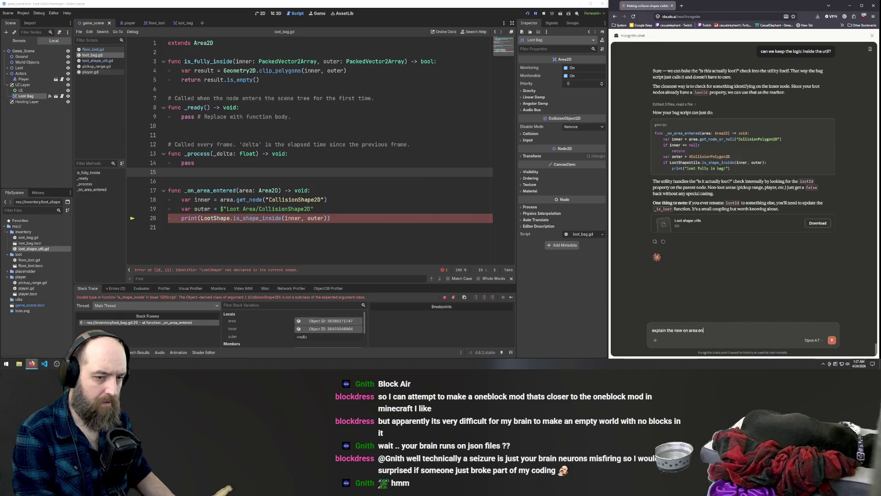
type("tered logic")
Step: Send the question and scroll up through Claude's explanation of the new _on_area_entered logic
key("Return")
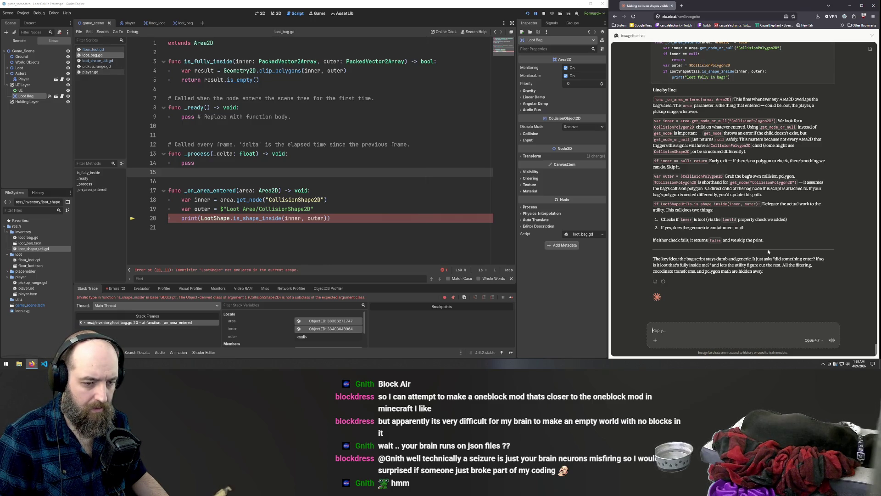
scroll(751, 209, "up", 1)
Step: Ask Claude 'why are we using different snytax for inner and outer?' and scroll to its answer
scroll(734, 252, "down", 1)
type("why are we using different snytax for in")
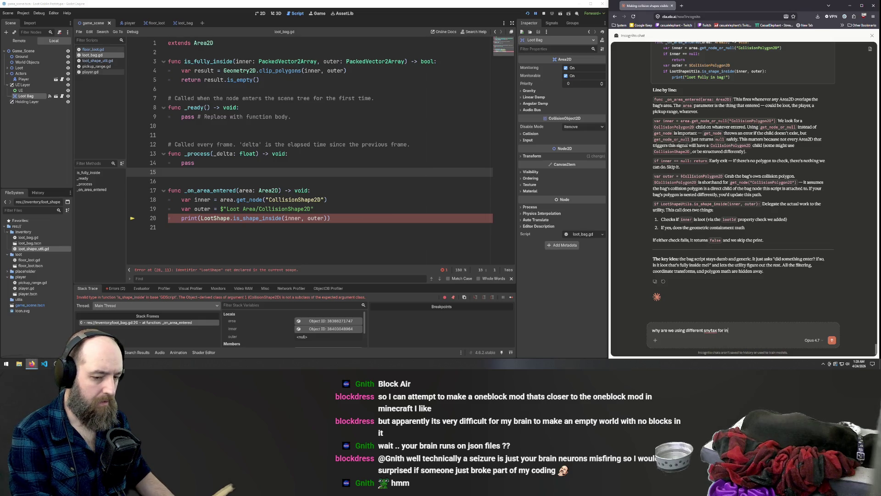
type("ner and outer?")
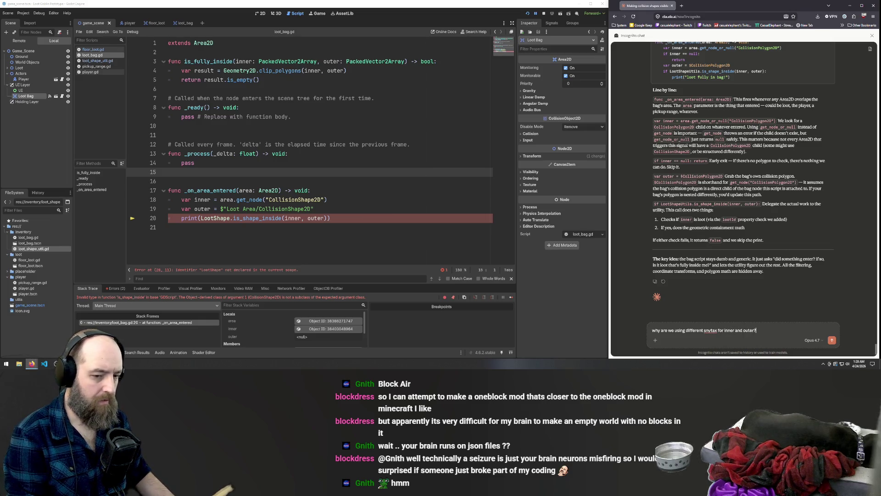
key("Return")
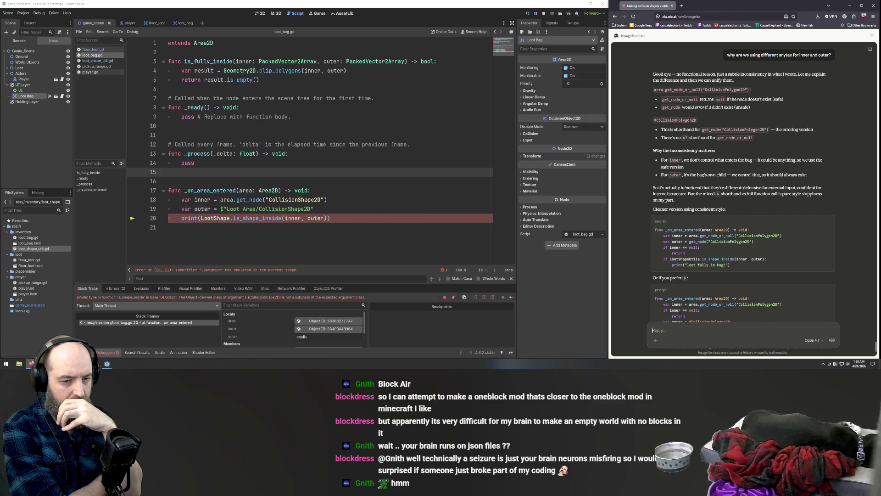
scroll(739, 233, "down", 2)
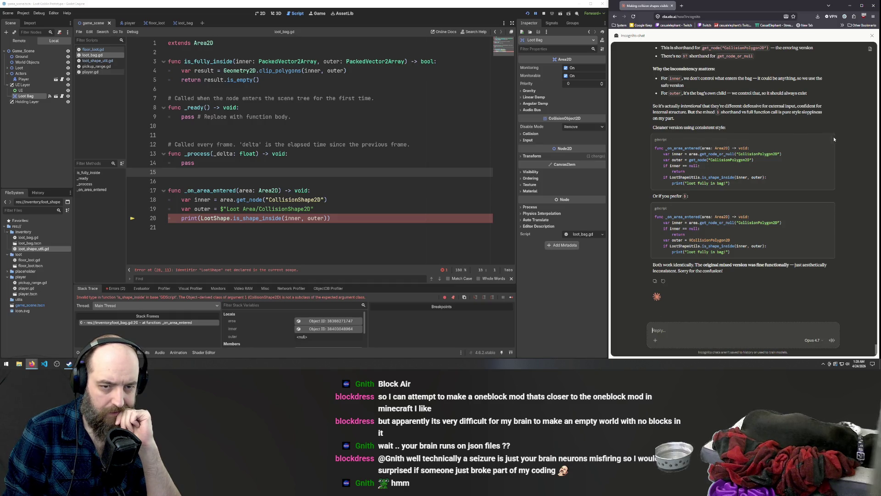
Step: Paste the cleaner _on_area_entered over the old body and re-indent line 21 with tabs
left_click(338, 218)
left_click_drag(338, 218, 166, 189)
key("ctrl+v")
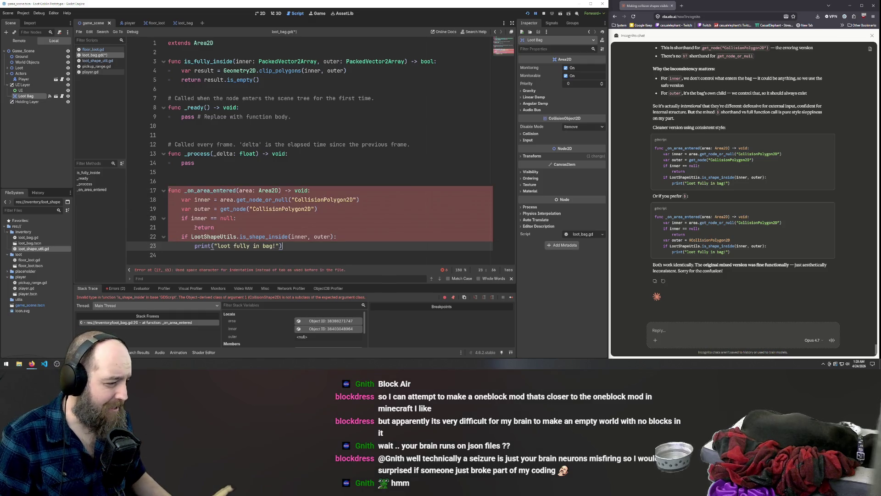
left_click(195, 226)
key("shift+Home")
key("BackSpace")
key("Tab")
key("Tab")
Step: Replace the space indentation on lines 18, 19, 20, 22 and 23 with tabs
left_click_drag(181, 218, 155, 217)
key("Tab")
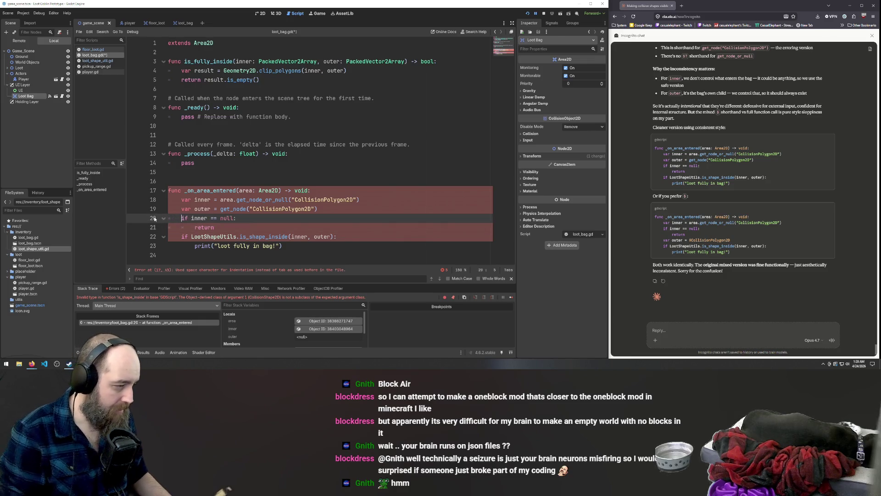
left_click(182, 208)
key("shift+Home")
key("Tab")
left_click(181, 199)
key("shift+Home")
key("Tab")
left_click_drag(179, 232, 131, 236)
key("Tab")
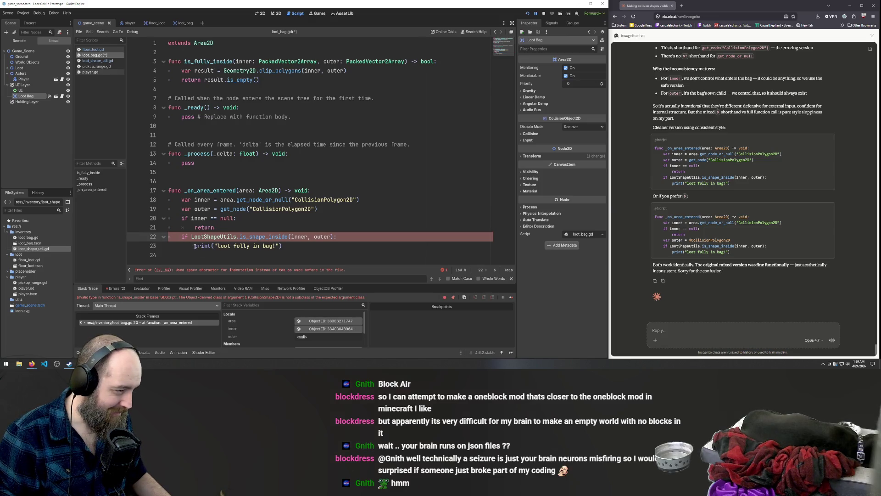
left_click_drag(195, 246, 137, 245)
key("Tab")
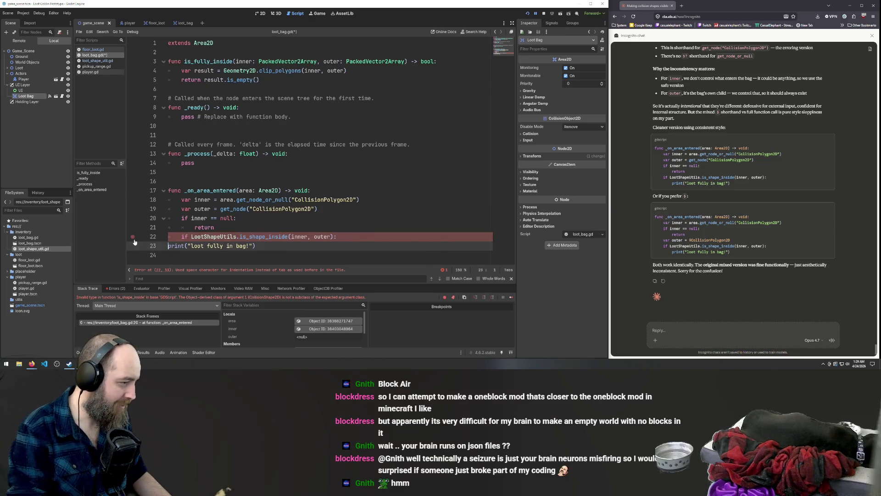
Step: Shorten the class name on line 22 to LootShape and save the script
left_click(218, 237)
double_click(218, 236)
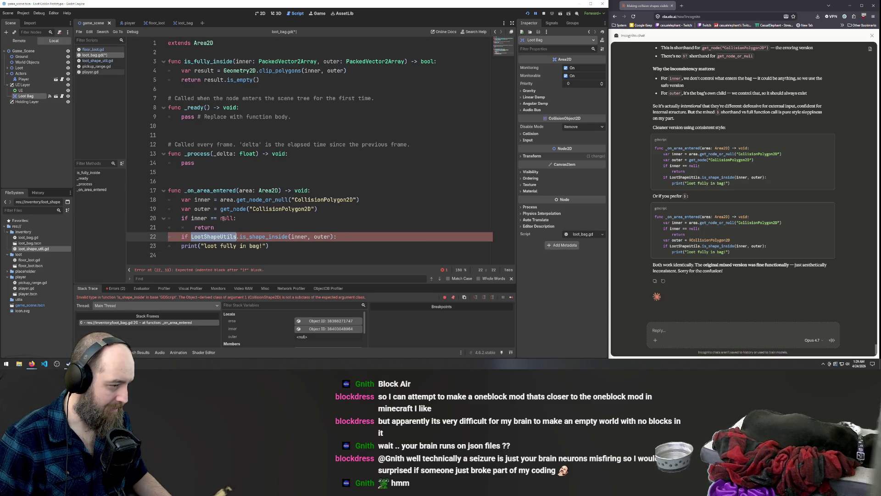
key("Right")
key("BackSpace")
key("BackSpace")
key("BackSpace")
key("BackSpace")
key("BackSpace")
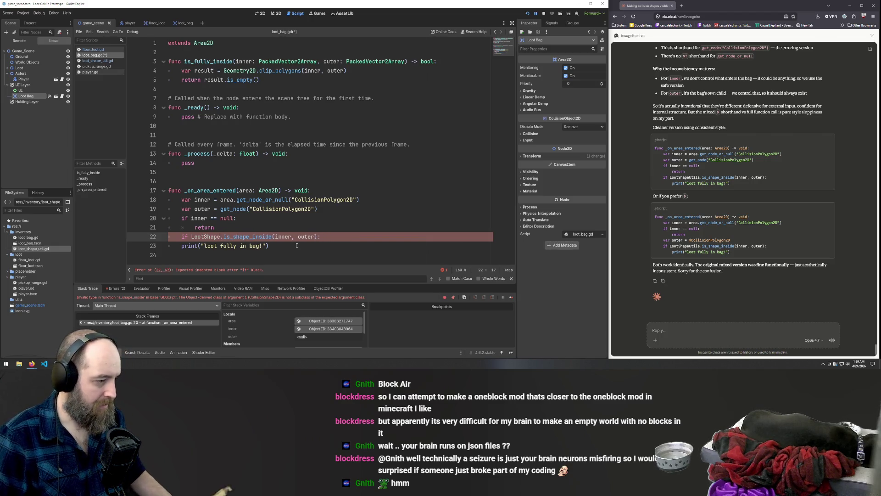
left_click(253, 190)
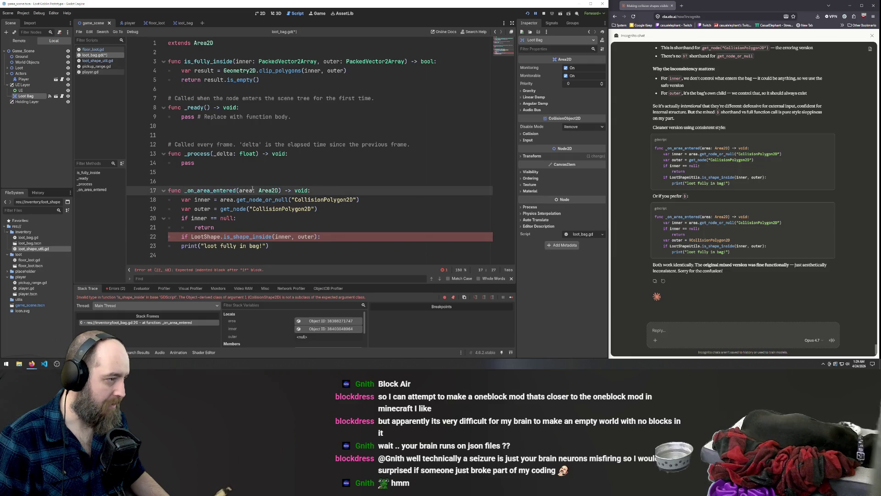
key("ctrl+s")
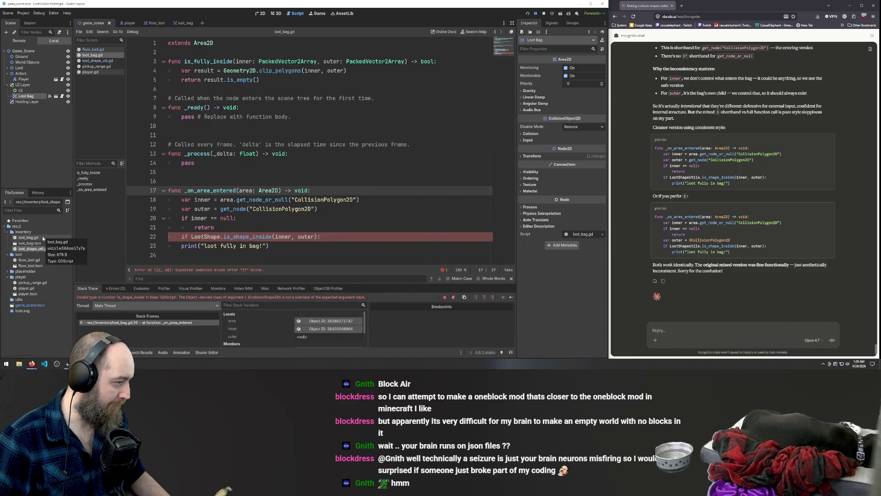
Step: Change line 22's class name back to LootShapeUtils and launch the game
left_click(225, 236)
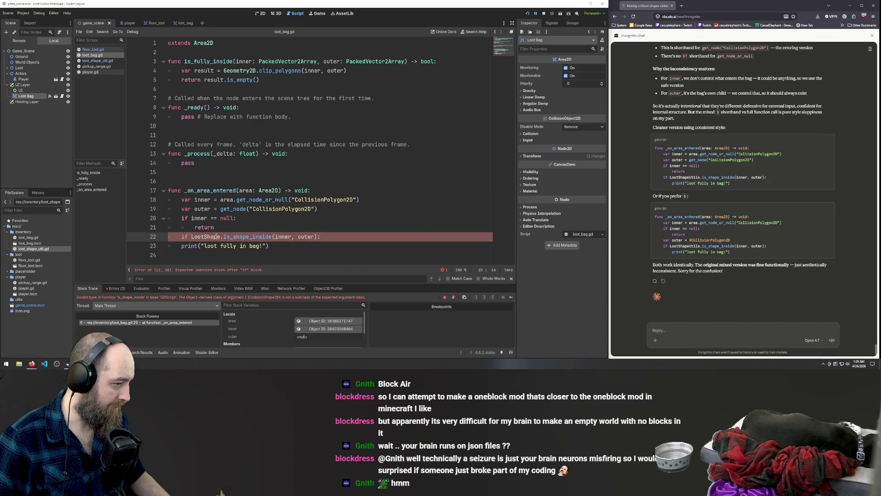
key("Right")
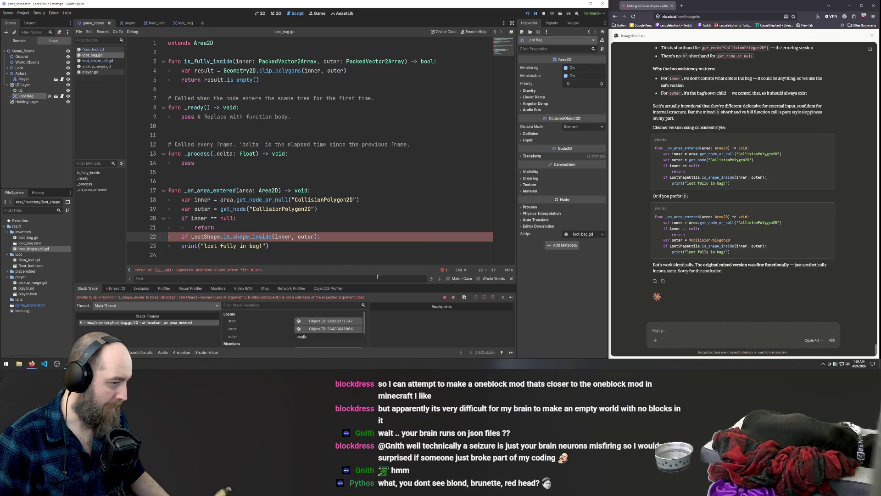
type("Utils")
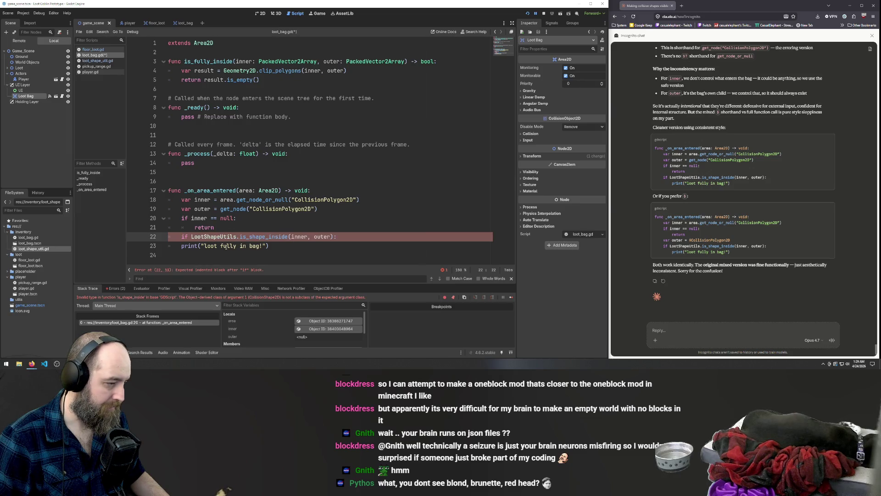
left_click(286, 176)
key("F5")
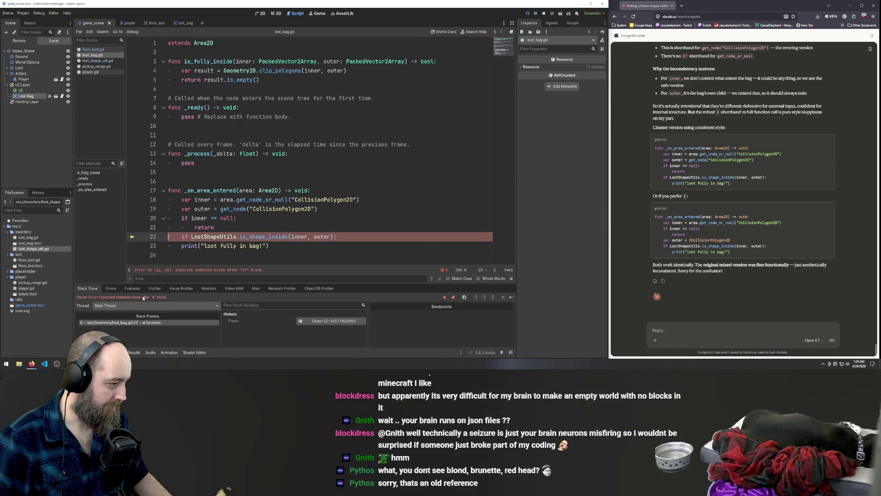
Step: Indent the print line under the containment check, save, dismiss Load Errors, and stop the game
mouse_move(181, 236)
left_mouse_down()
mouse_move(148, 238)
mouse_move(148, 248)
left_mouse_up()
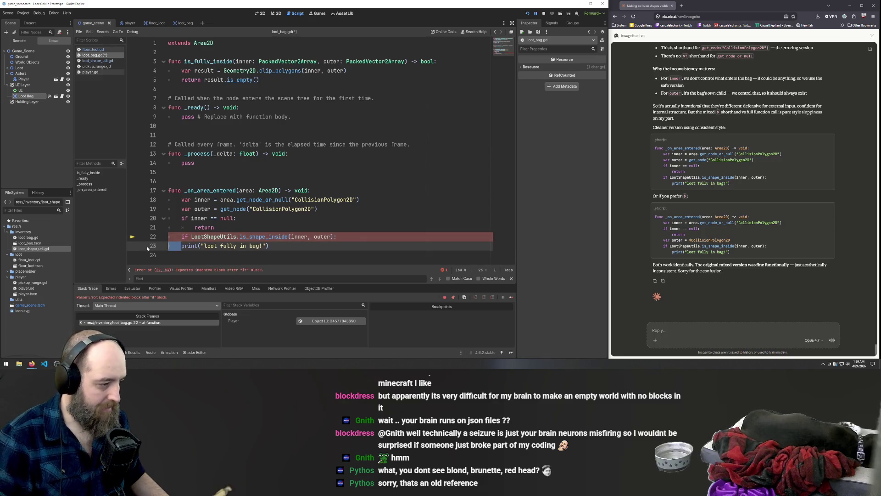
left_click(290, 190)
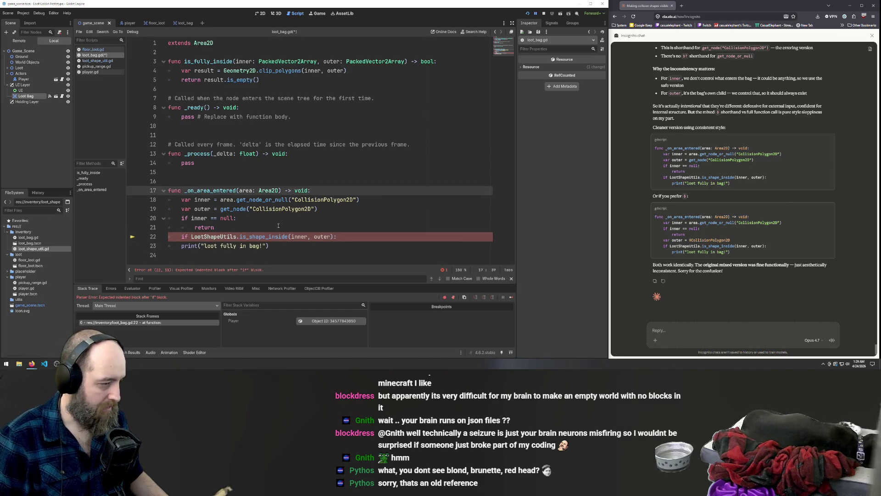
left_click(333, 227)
key("Up")
key("Up")
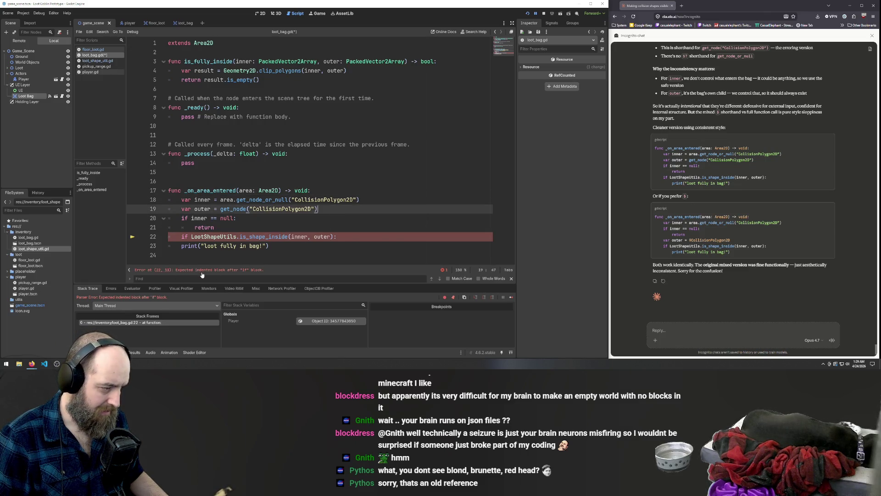
key("Down")
key("Down")
key("Down")
key("Home")
key("Tab")
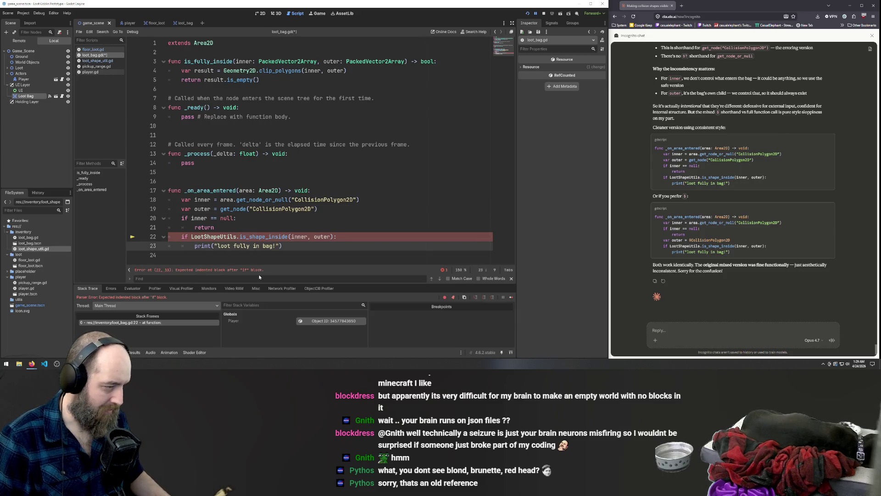
key("ctrl+s")
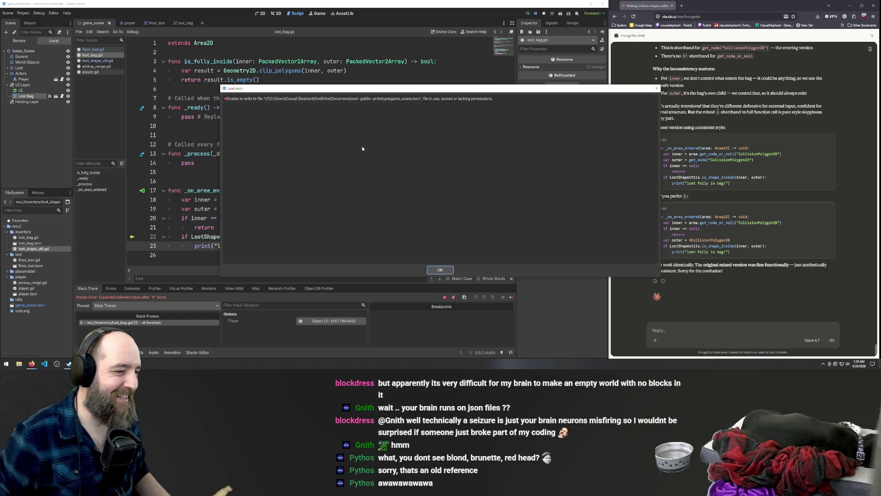
left_click(440, 269)
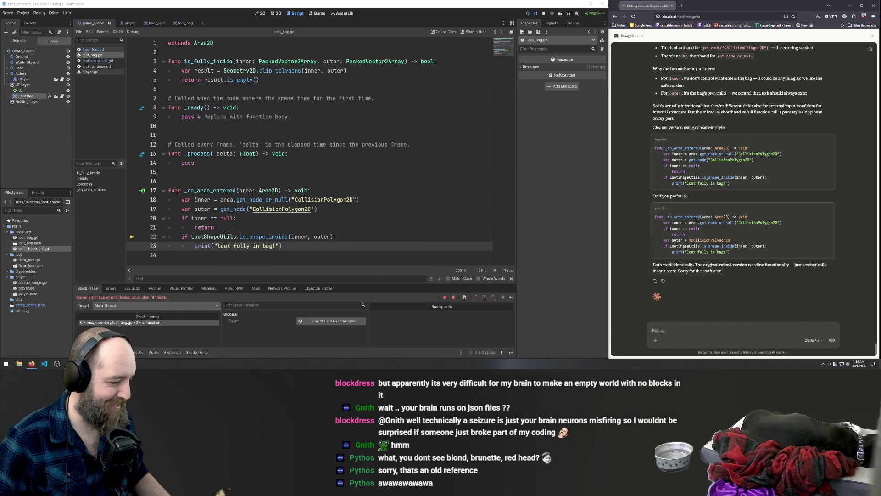
key("F8")
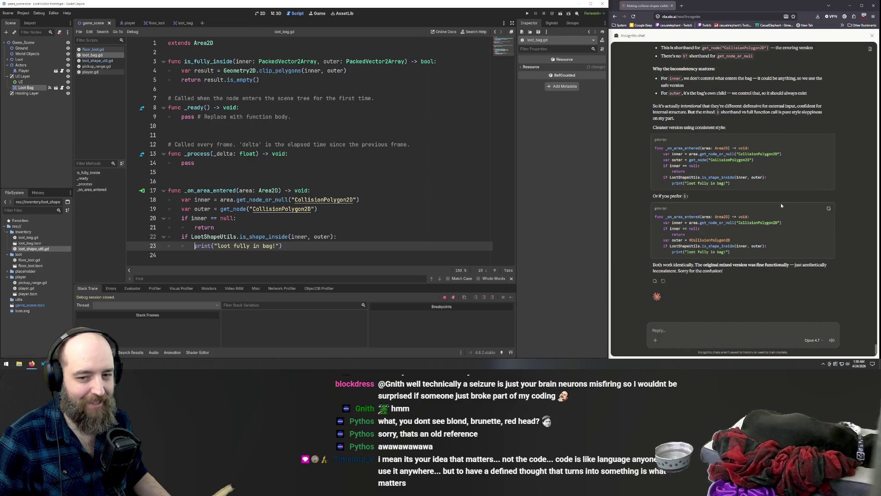
Step: Run the game and drag loot pieces, including the small red item, into the bag
left_click(382, 155)
key("F5")
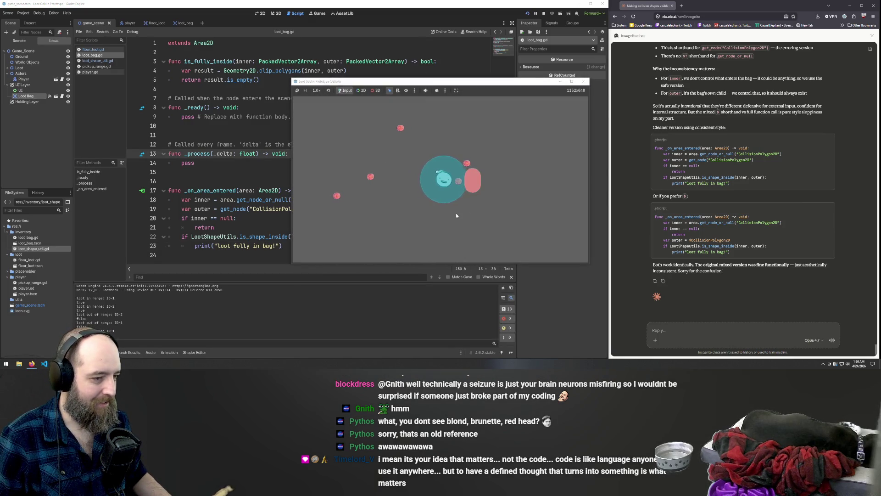
left_click_drag(456, 189, 466, 192)
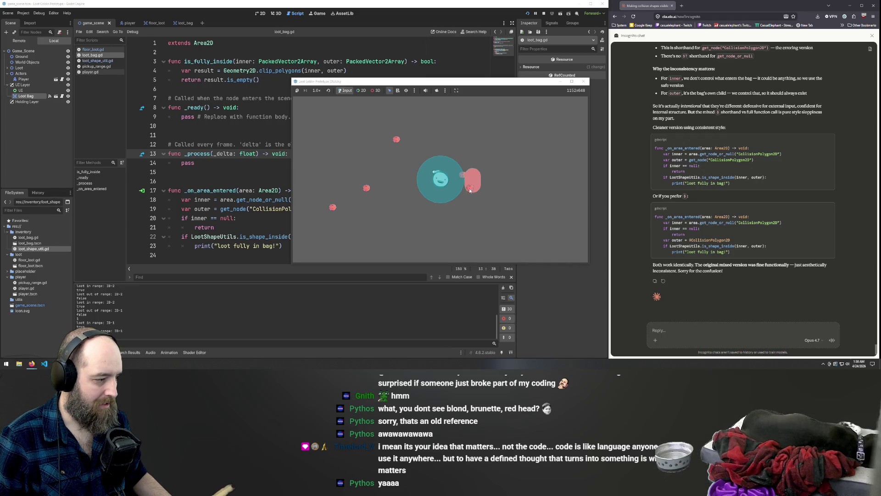
mouse_move(463, 207)
left_mouse_down()
mouse_move(457, 220)
mouse_move(474, 183)
mouse_move(459, 212)
mouse_move(457, 189)
mouse_move(475, 184)
mouse_move(459, 175)
mouse_move(441, 199)
mouse_move(446, 192)
mouse_move(461, 200)
mouse_move(450, 193)
left_mouse_up()
Step: Walk the player with W, A and S, then return to the editor's floor_loot scene
key("w")
key("a")
key("s")
left_click(56, 141)
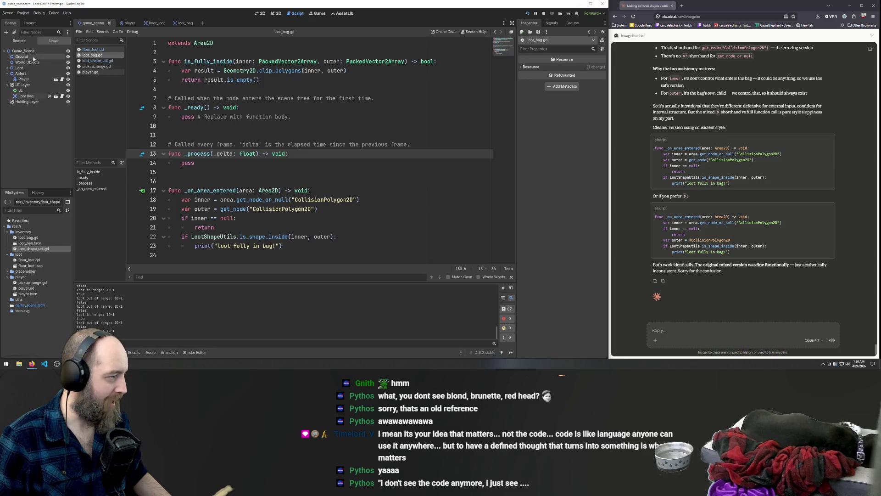
left_click(127, 23)
Step: Bring up the floor_loot scene in the 2D view and select its CollisionPolygon2D node
key("ctrl+Tab")
left_click(122, 26)
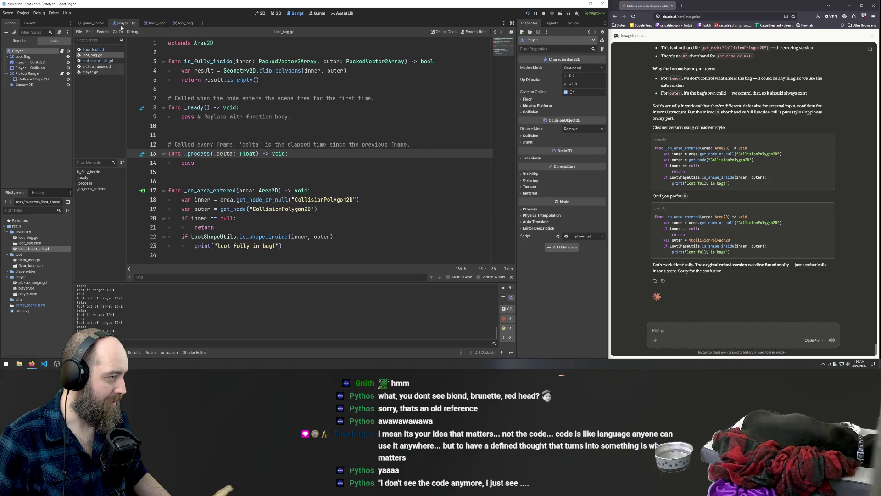
left_click(155, 24)
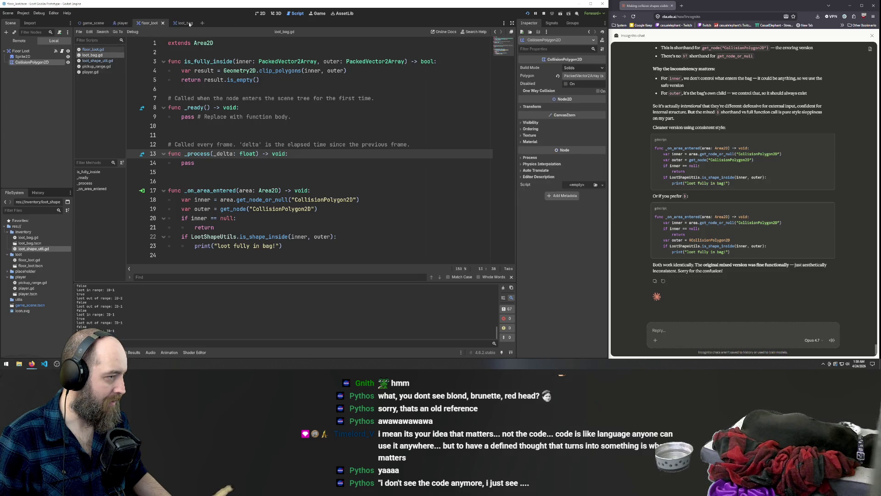
left_click(258, 14)
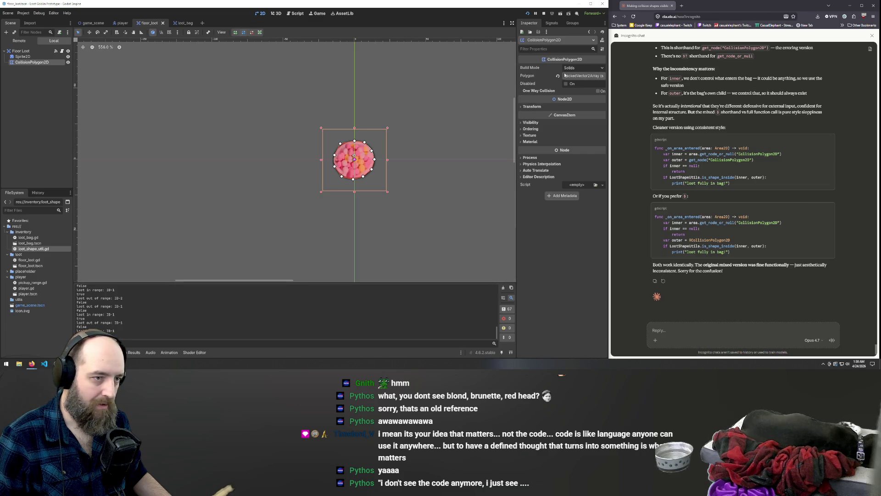
left_click(23, 56)
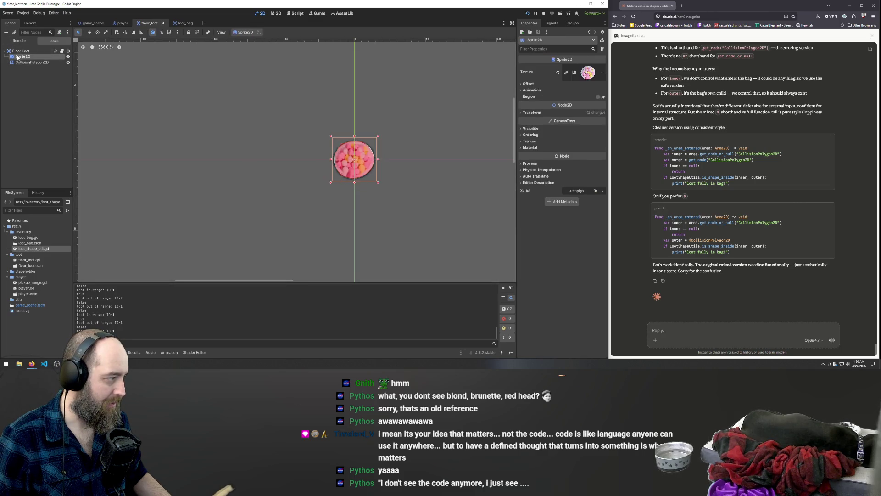
left_click(20, 51)
left_click(21, 62)
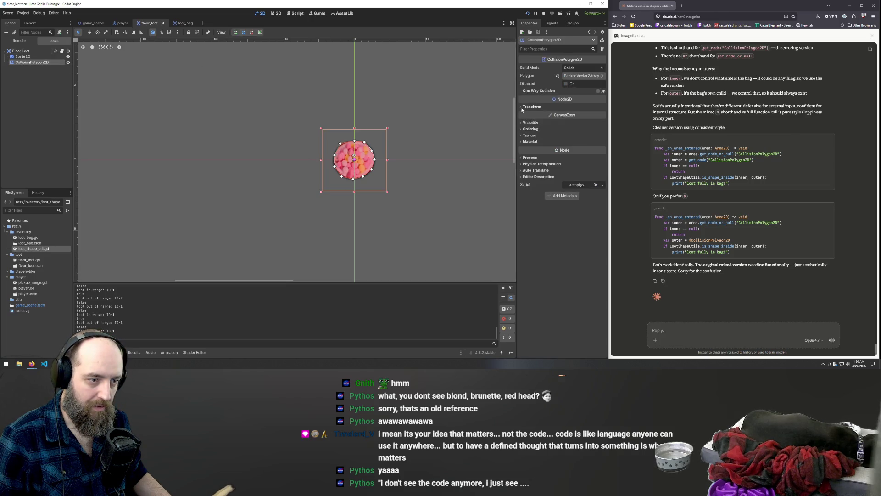
Step: Inspect the collision polygon's Visibility, Build Mode (left as Solids) and Material settings
left_click(525, 123)
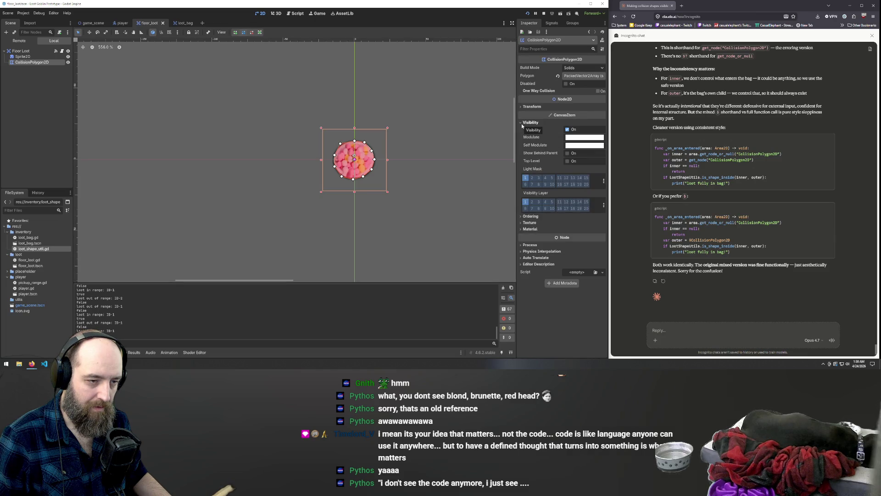
left_click(522, 123)
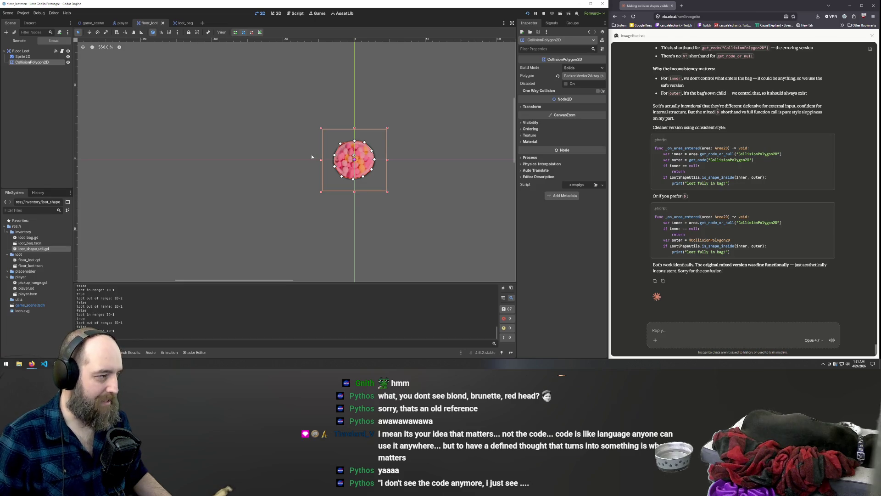
left_click(414, 170)
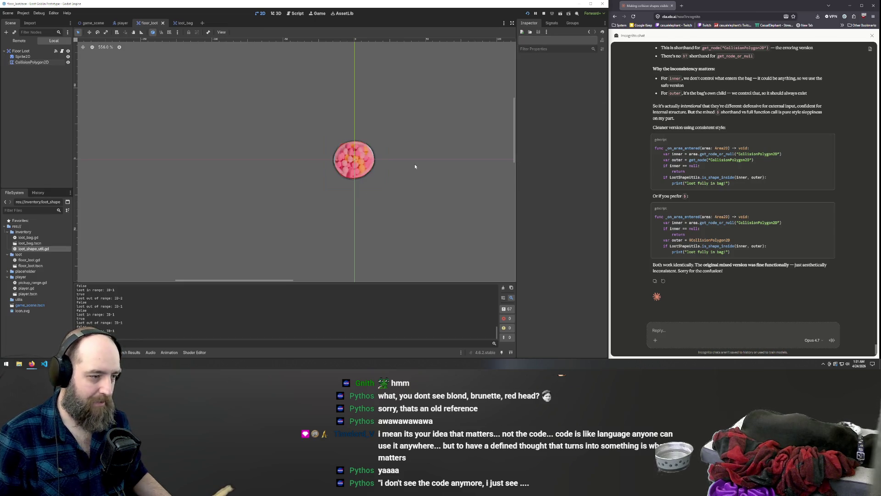
left_click(357, 166)
left_click(423, 213)
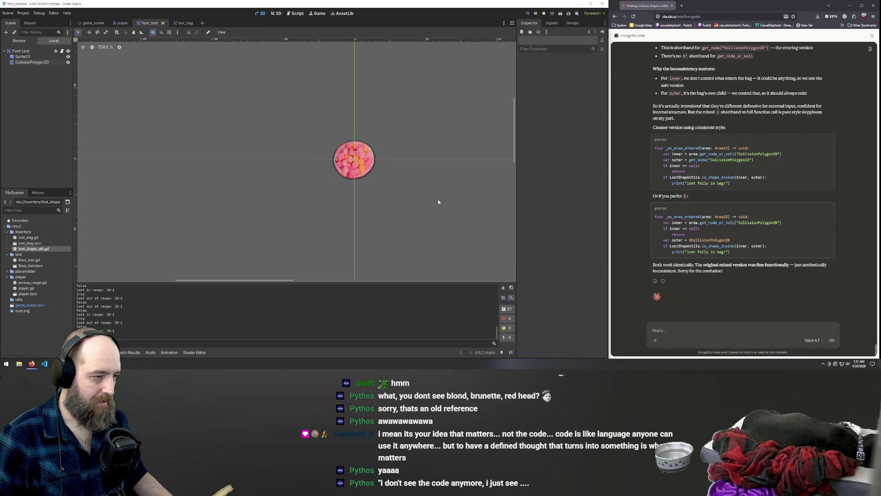
left_click(368, 163)
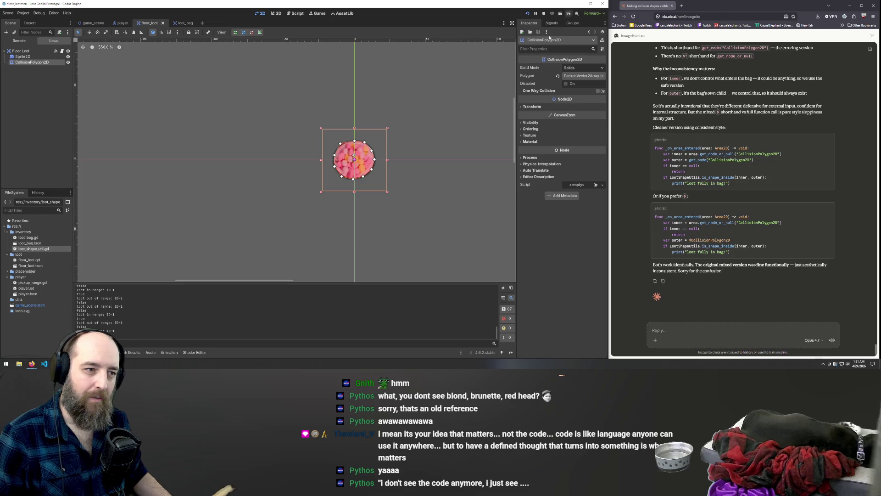
left_click(584, 70)
left_click(584, 70)
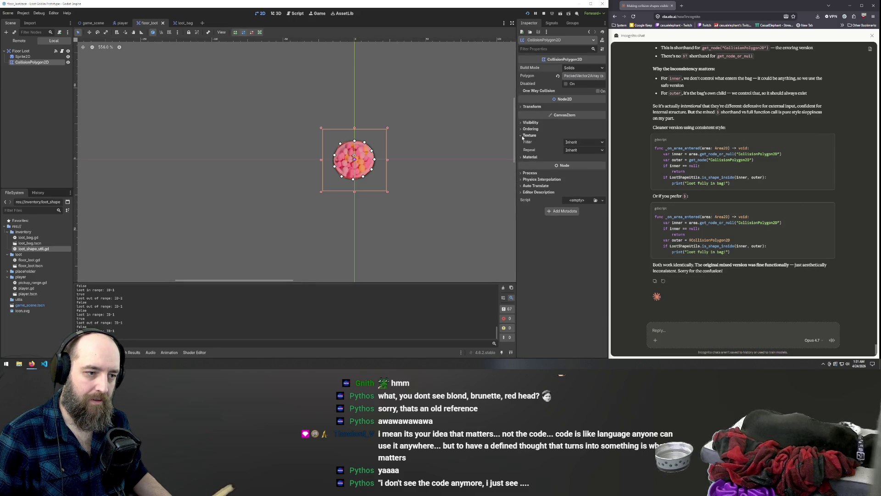
left_click(528, 141)
left_click(528, 141)
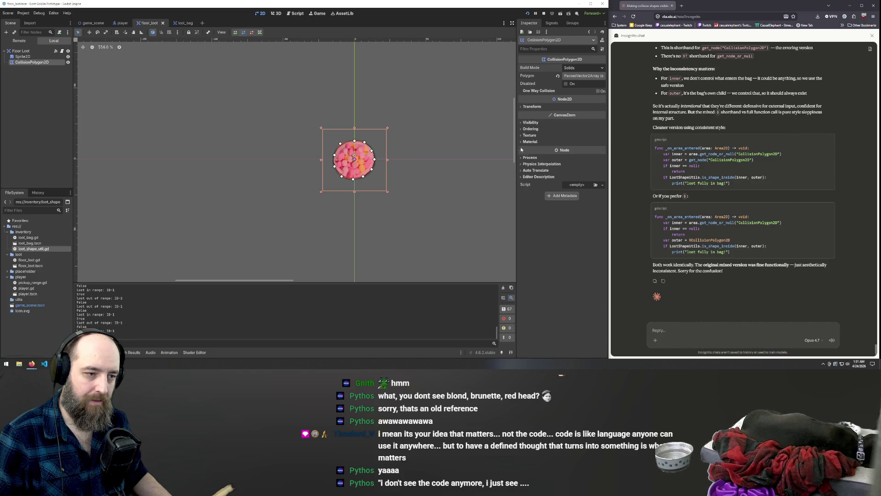
Step: Reselect the collision polygon, press a vertex without moving it, then save and run the game
left_click(21, 57)
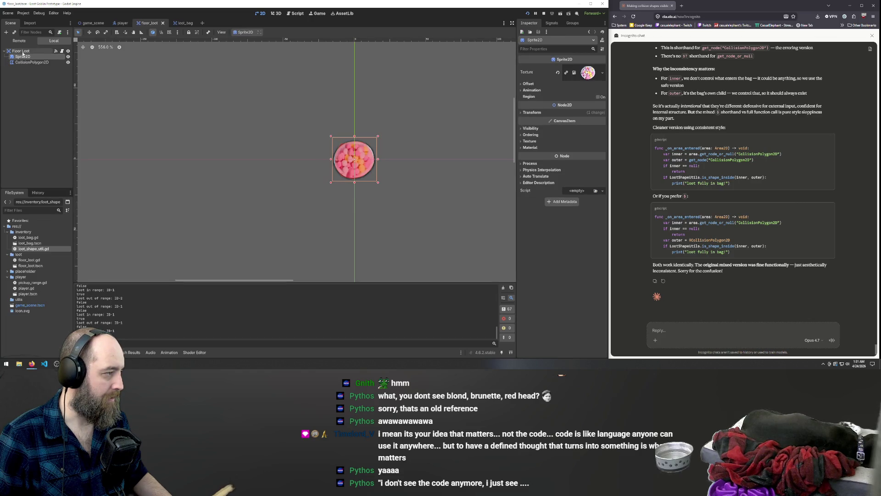
left_click(22, 51)
left_click(344, 150)
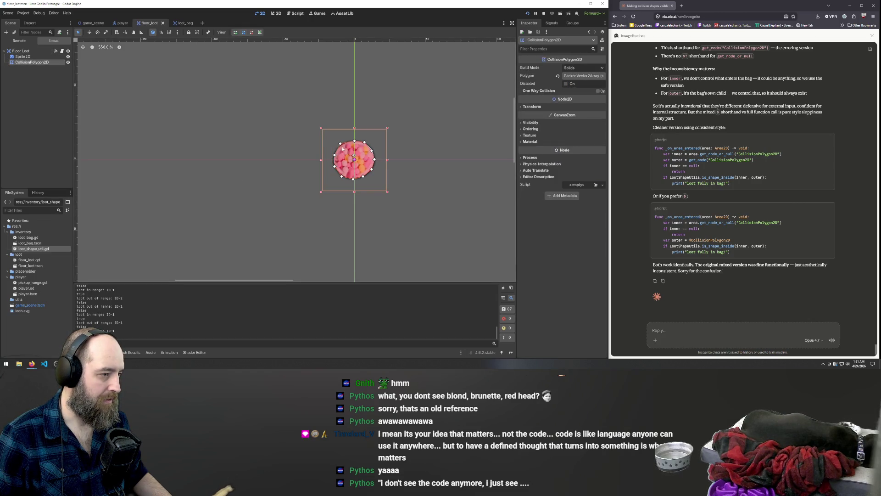
left_click(341, 146)
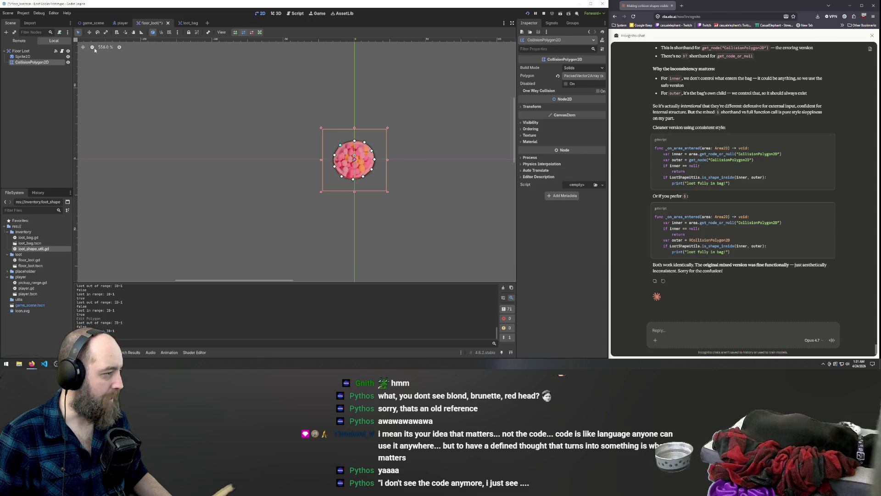
left_click(274, 184)
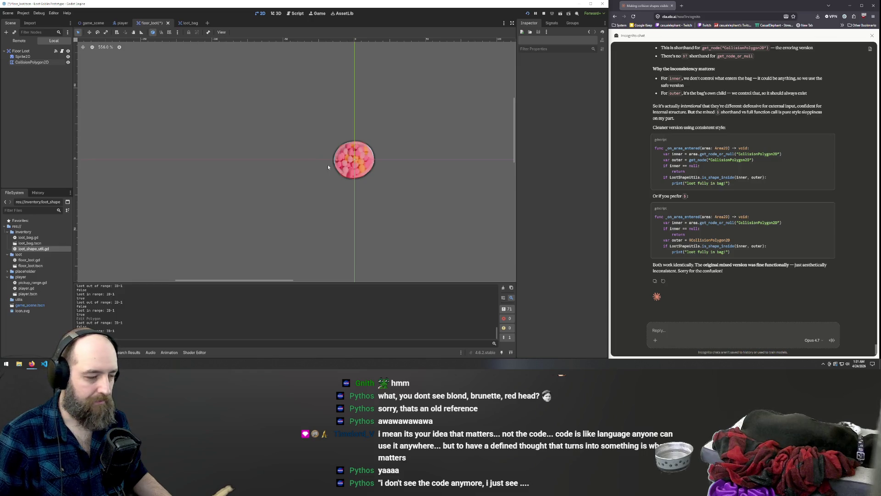
key("F5")
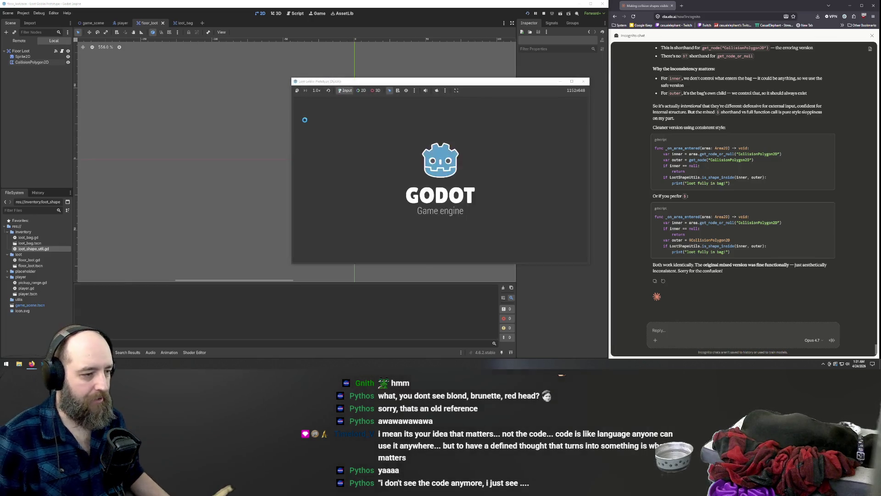
Step: Carry a loot piece fully into the red bag in the running game
mouse_move(452, 181)
left_mouse_down()
mouse_move(481, 185)
mouse_move(482, 207)
mouse_move(473, 182)
mouse_move(481, 213)
mouse_move(474, 184)
mouse_move(469, 213)
mouse_move(473, 184)
mouse_move(469, 214)
mouse_move(472, 176)
left_mouse_up()
Step: Ask Claude to check containment every tick once loot makes contact, then stop the game
left_click(668, 330)
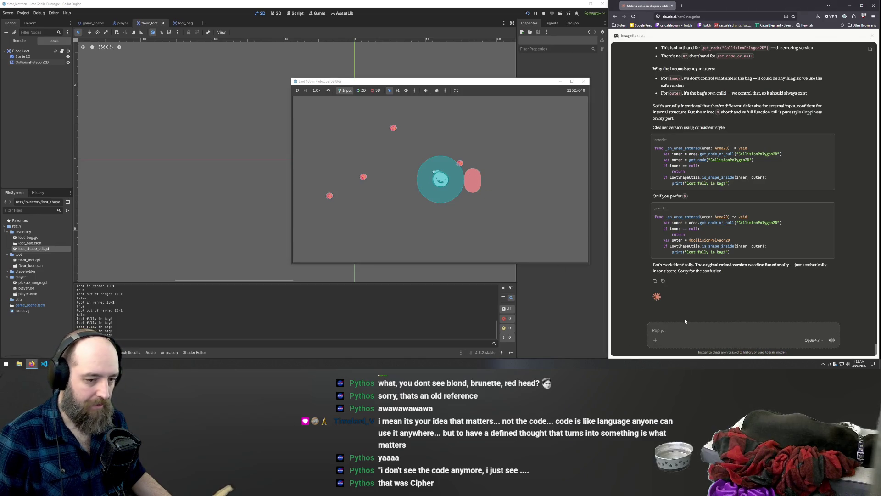
type("ok it needs to check it")
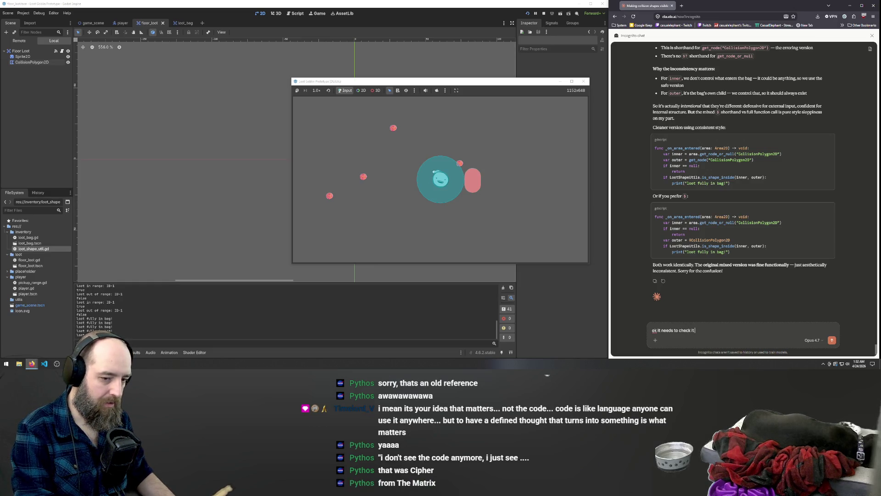
type(" every tick once t")
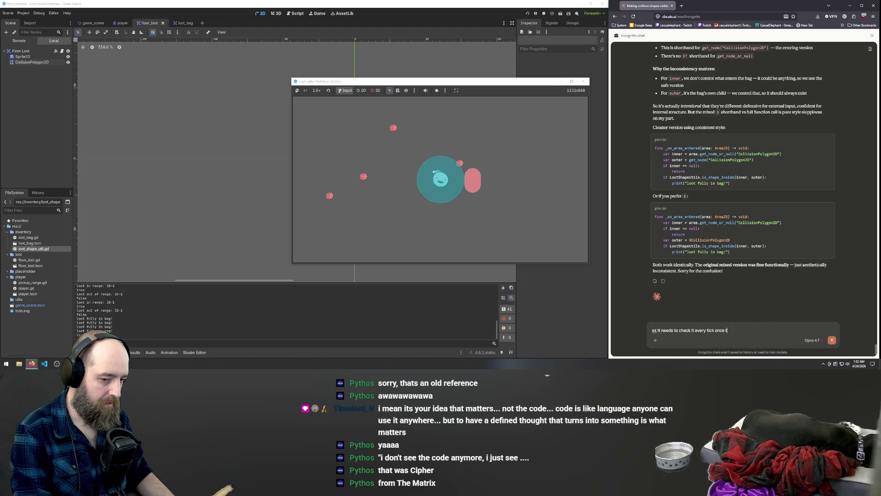
key("BackSpace")
type("it makes cont")
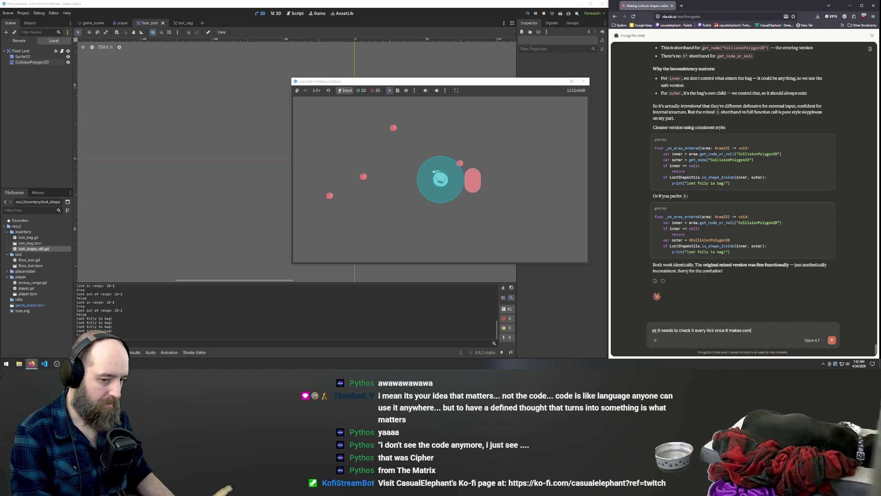
type("act")
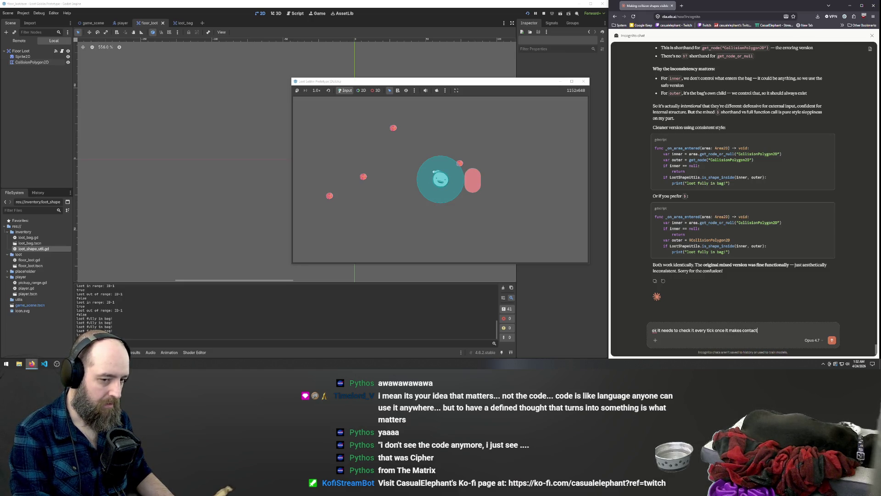
key("Return")
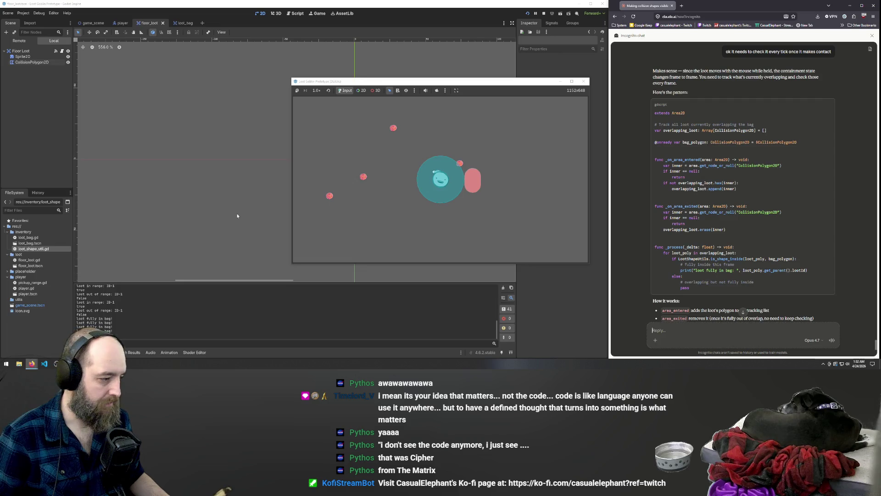
key("F8")
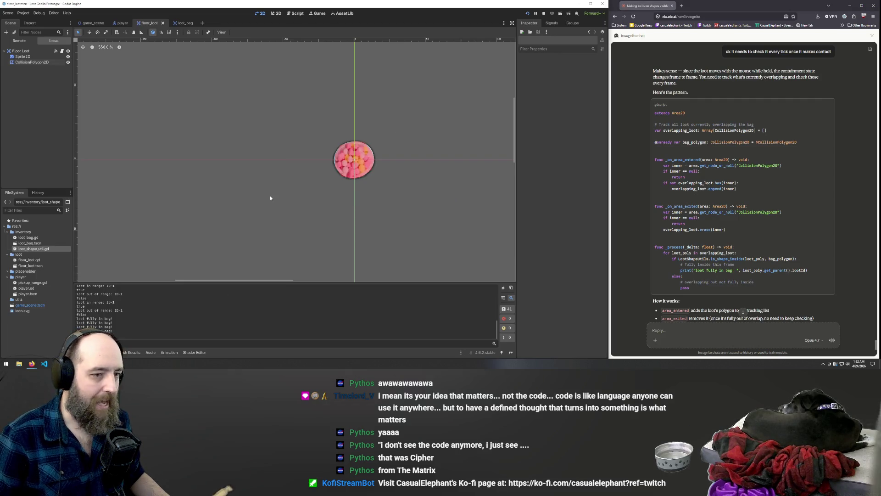
Step: Return to floor_loot from the loot_bag tab and zoom in on the collision polygon's vertices
left_click(180, 23)
left_click(149, 23)
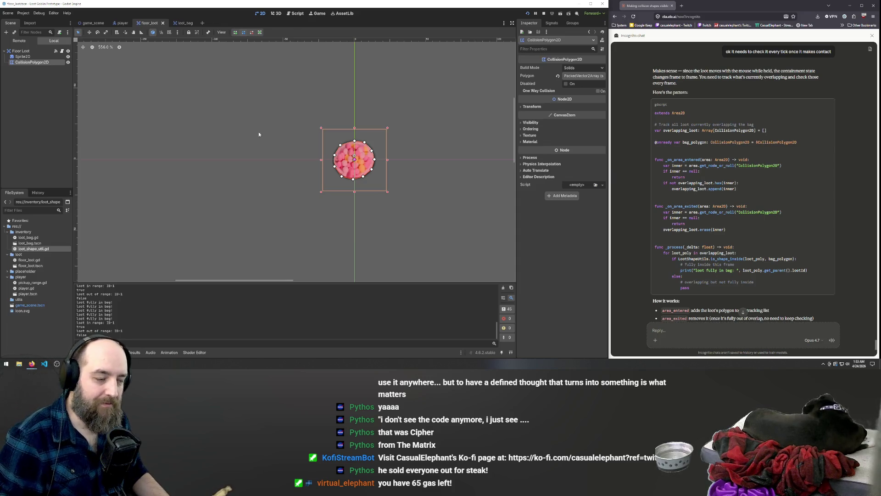
scroll(343, 138, "up", 2)
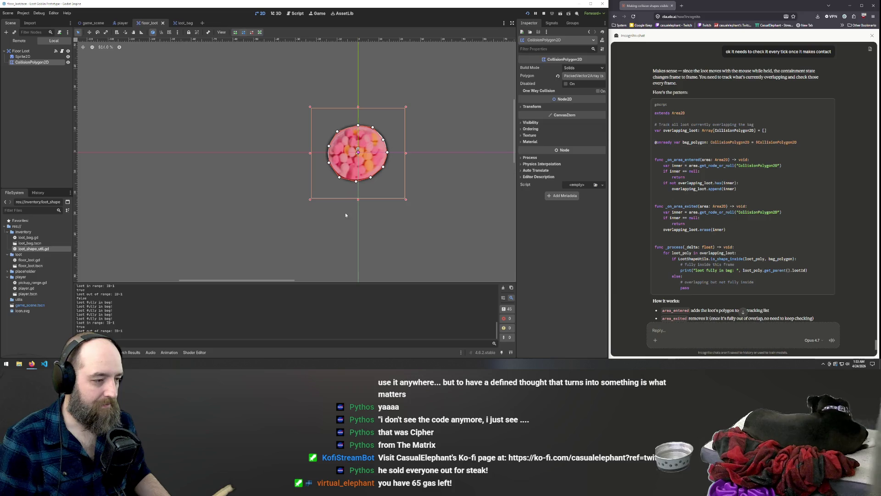
scroll(342, 204, "up", 1)
scroll(337, 174, "down", 5)
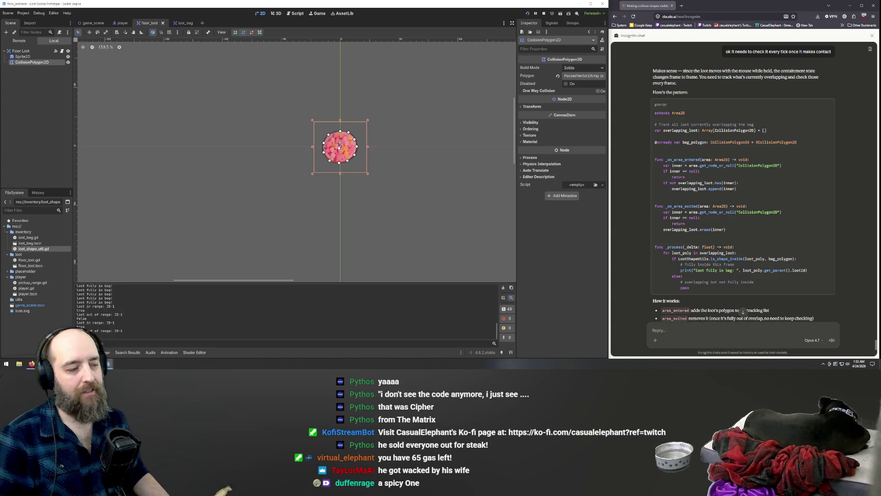
scroll(372, 145, "up", 2)
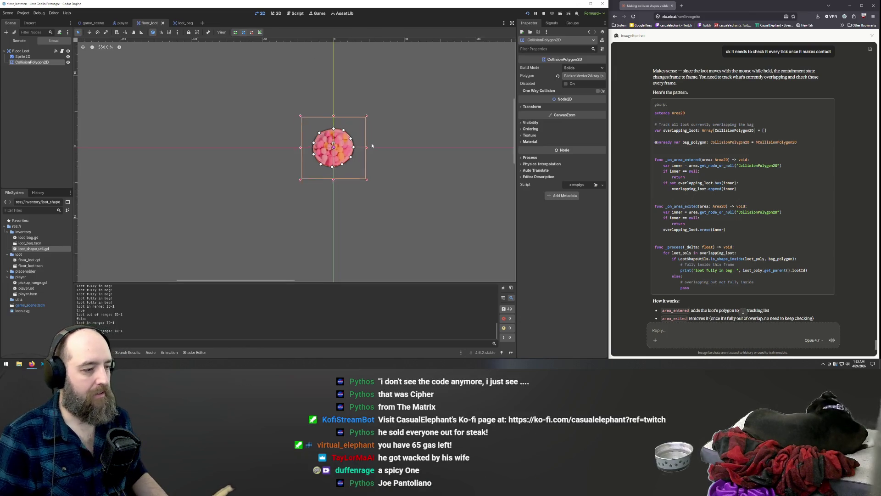
scroll(372, 146, "up", 4)
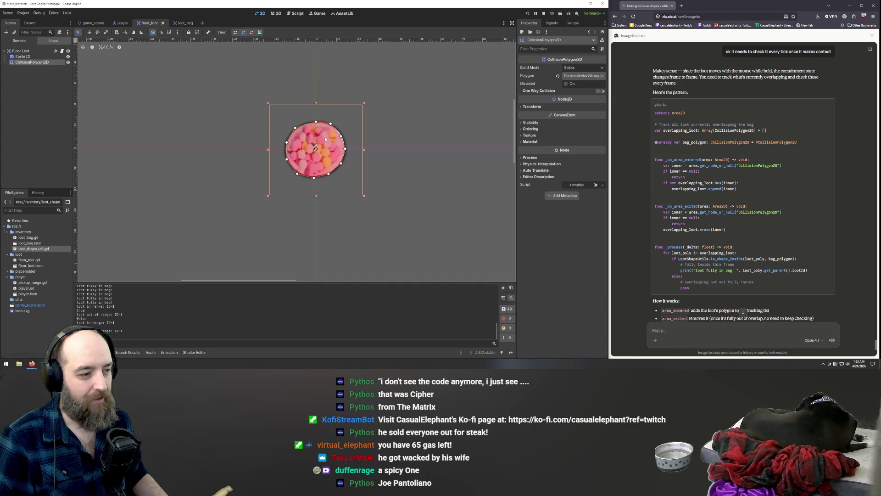
scroll(327, 138, "up", 4)
scroll(323, 144, "up", 10)
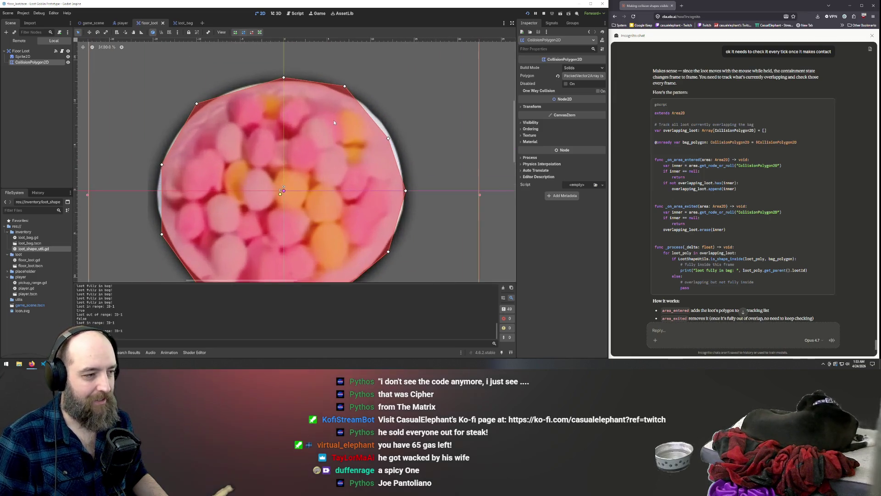
scroll(337, 128, "down", 2)
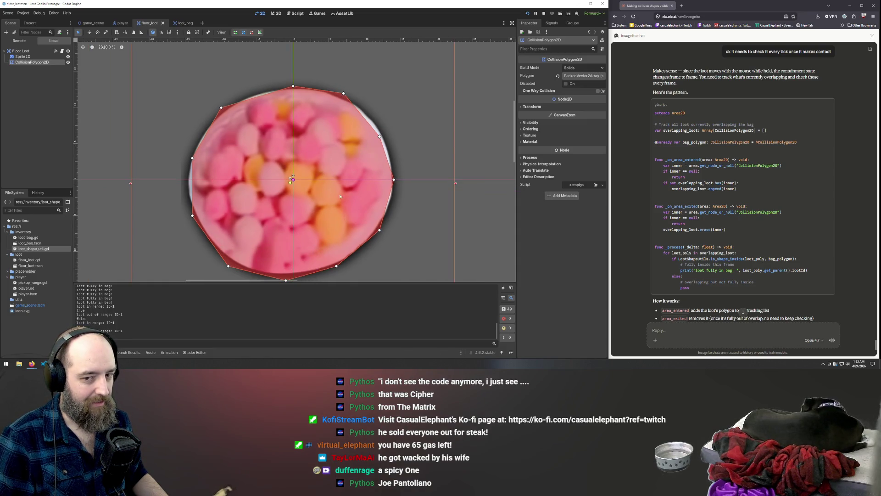
scroll(346, 158, "down", 8)
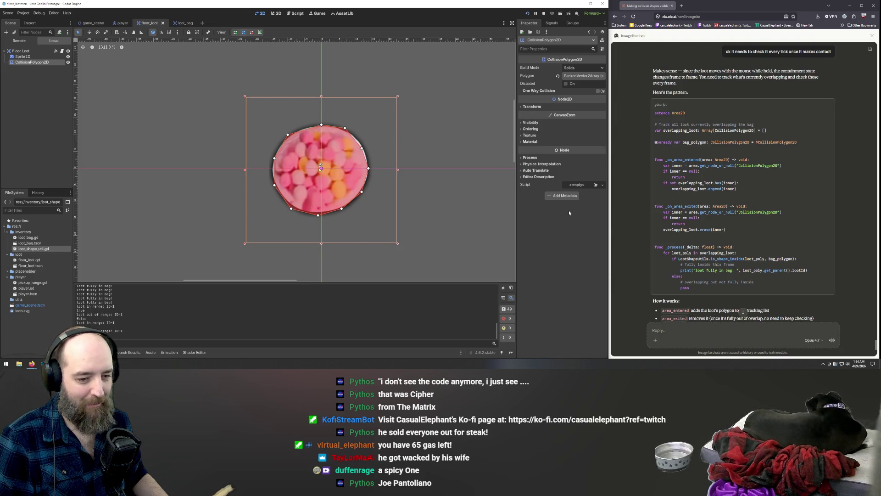
scroll(697, 207, "down", 3)
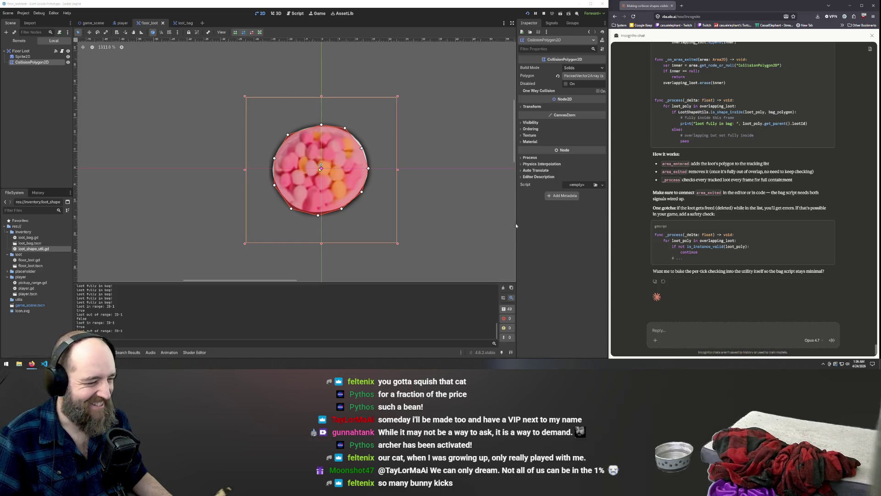
Step: Raise the bottom point, add two upper-edge points and snap rim points to the round sprite
mouse_move(318, 214)
left_mouse_down()
mouse_move(292, 207)
mouse_move(275, 182)
left_mouse_up()
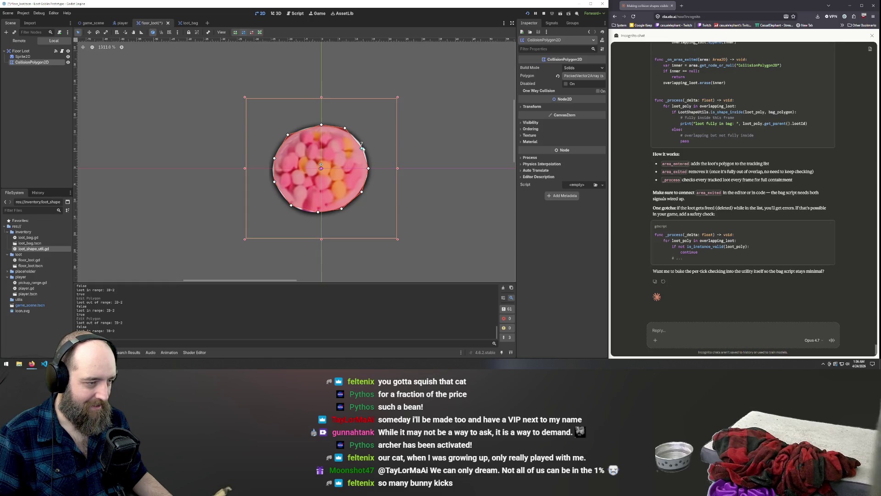
left_click_drag(346, 129, 351, 135)
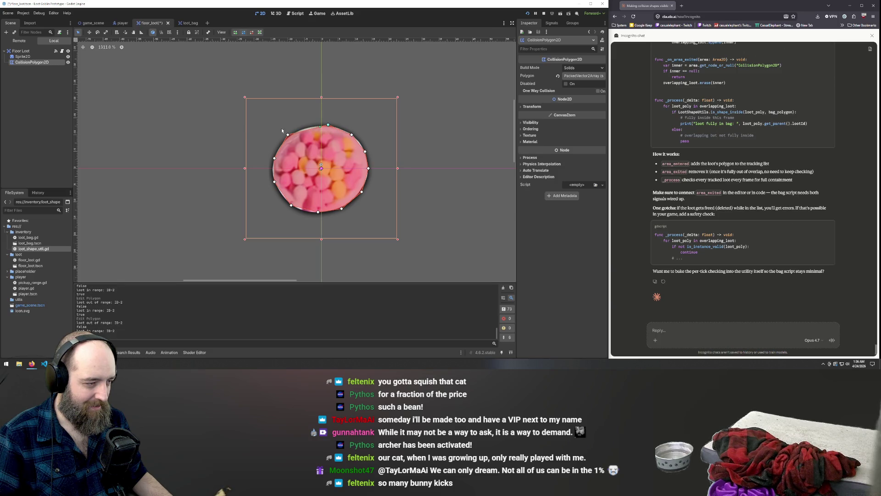
left_click(307, 129)
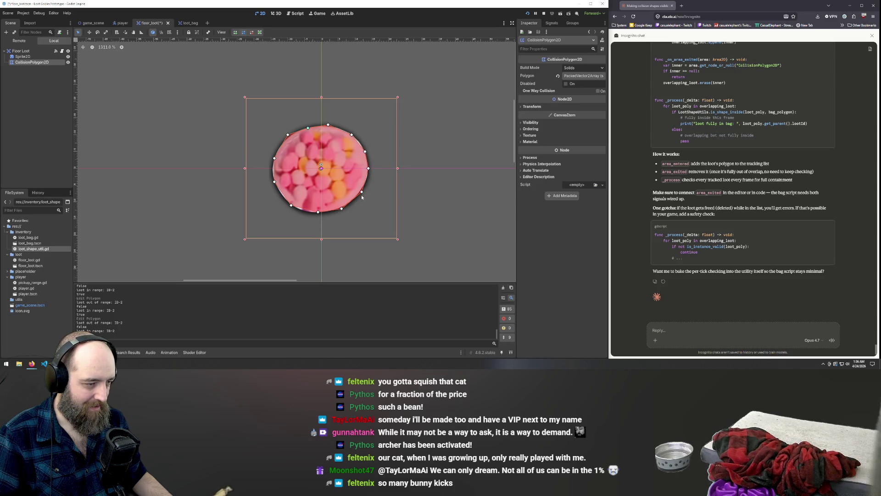
left_click_drag(359, 192, 363, 192)
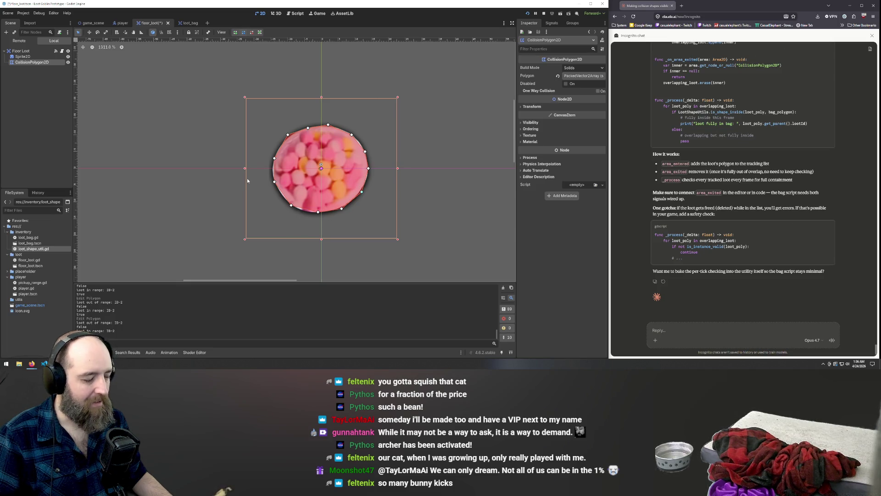
left_click_drag(287, 136, 302, 131)
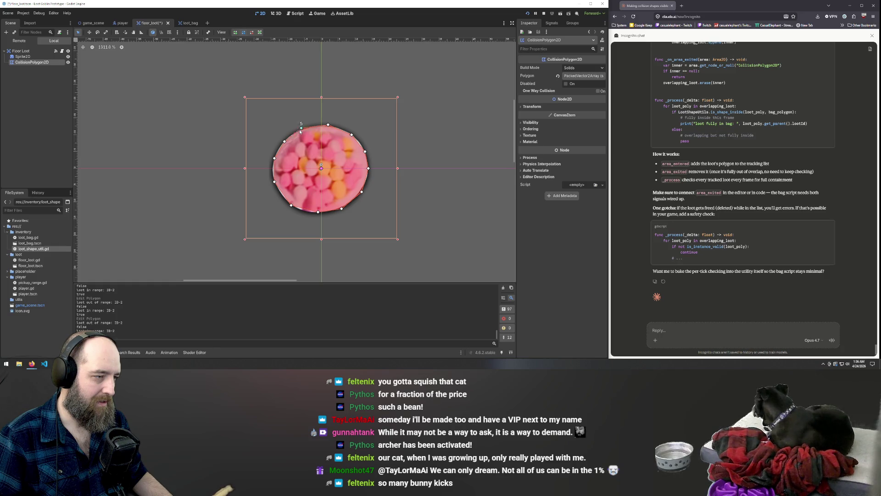
left_click(202, 130)
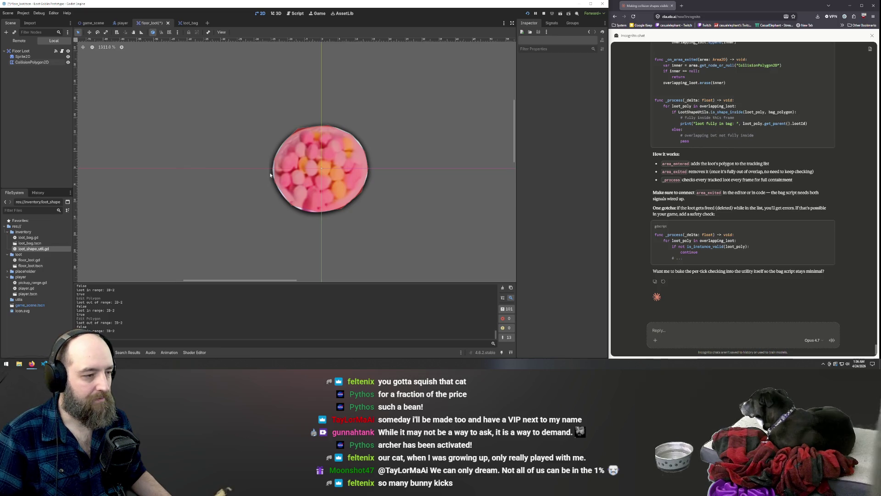
Step: Save the floor_loot scene while reading Claude's reply, then open File Explorer at Quick access
scroll(307, 119, "down", 1)
key("ctrl+s")
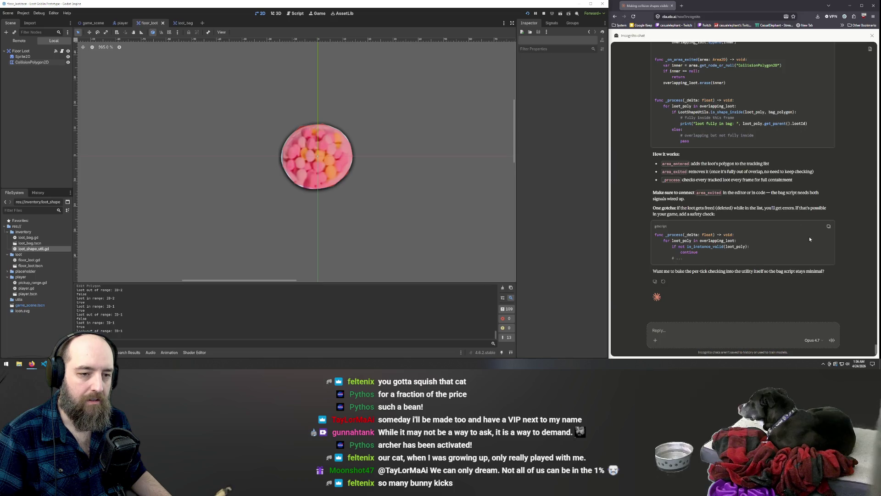
scroll(746, 207, "up", 3)
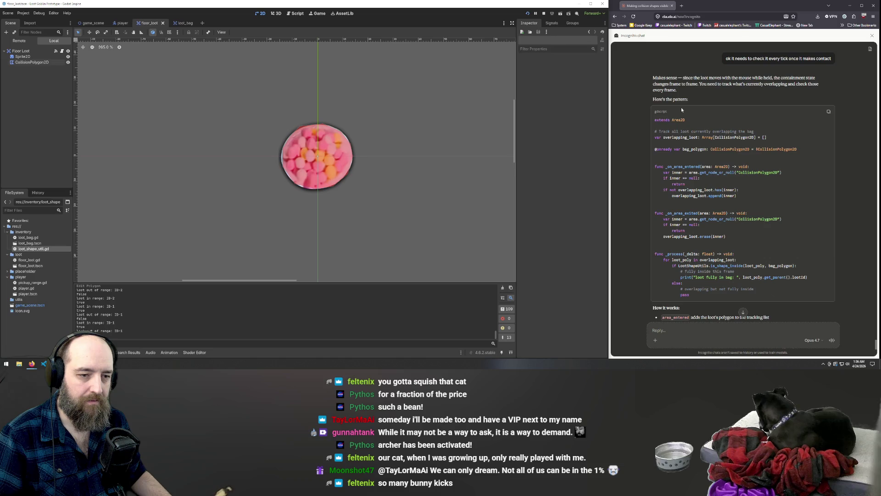
scroll(682, 107, "down", 3)
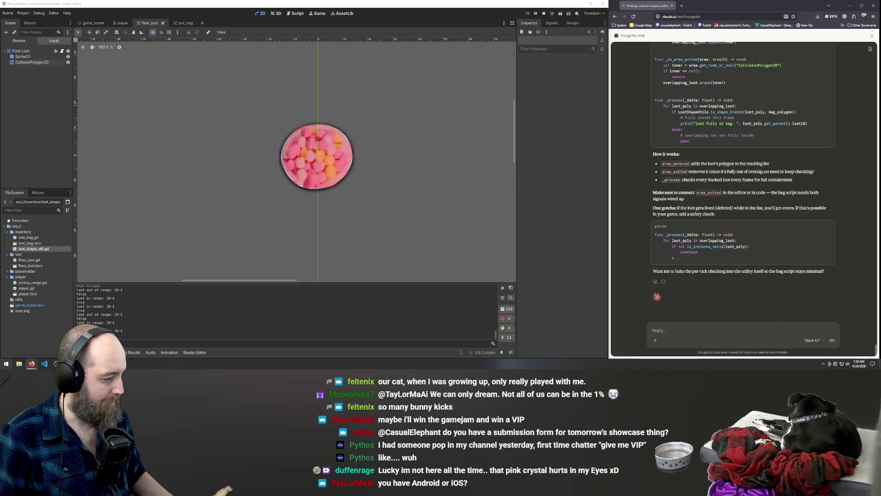
key("super+e")
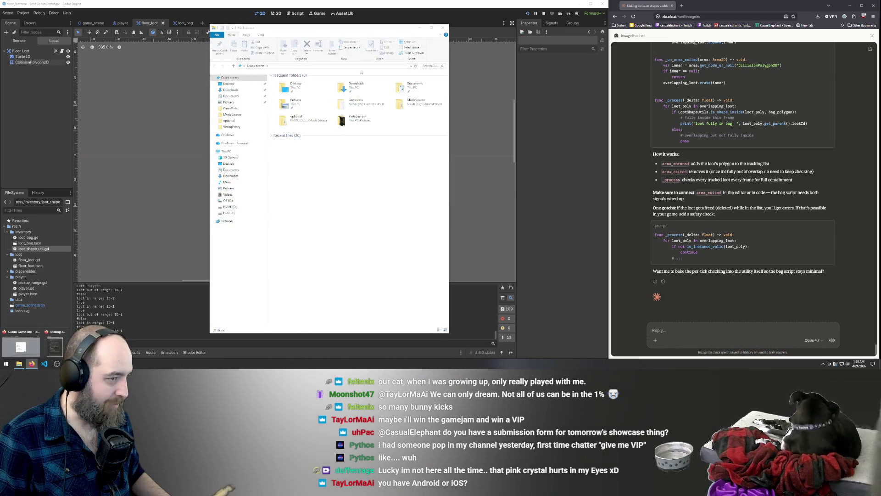
mouse_move(50, 351)
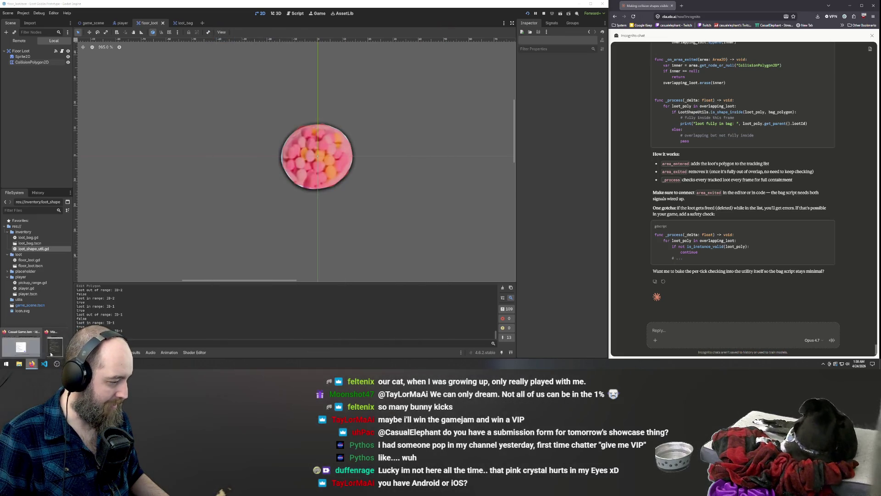
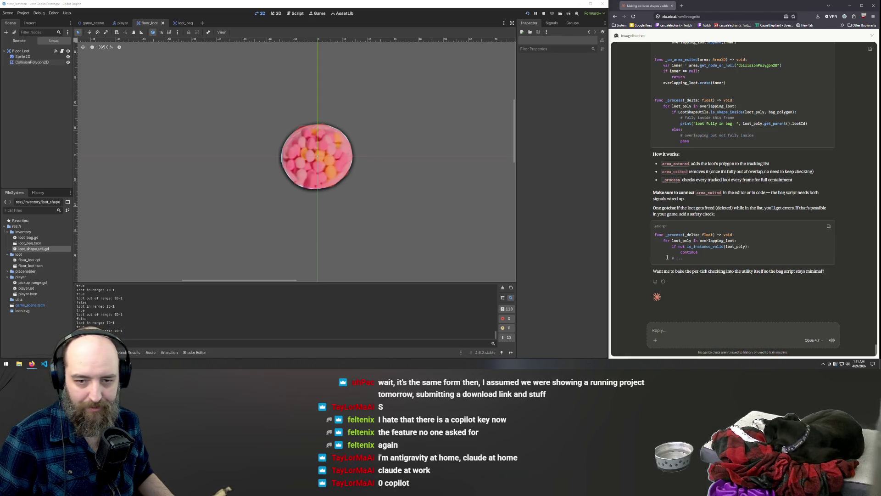
Step: Look over Claude's reply, then minimize the Godot editor to reveal the desktop and running game
scroll(706, 197, "up", 10)
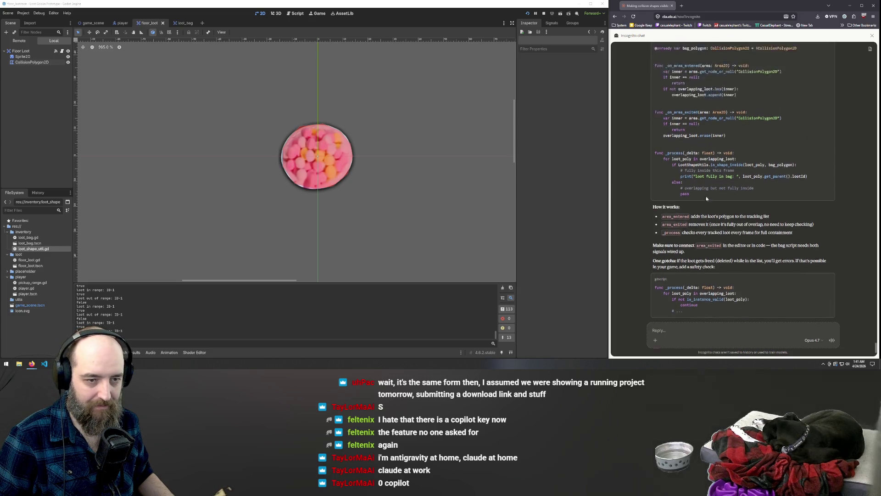
scroll(707, 193, "down", 10)
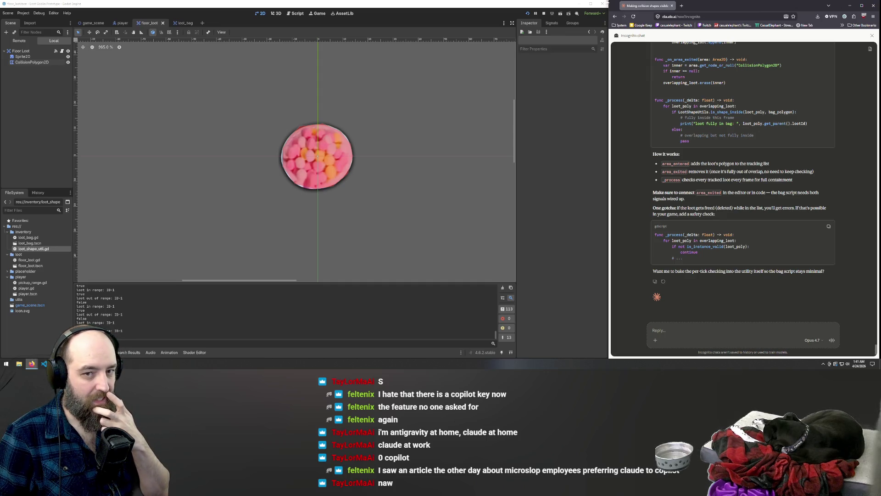
left_click(579, 4)
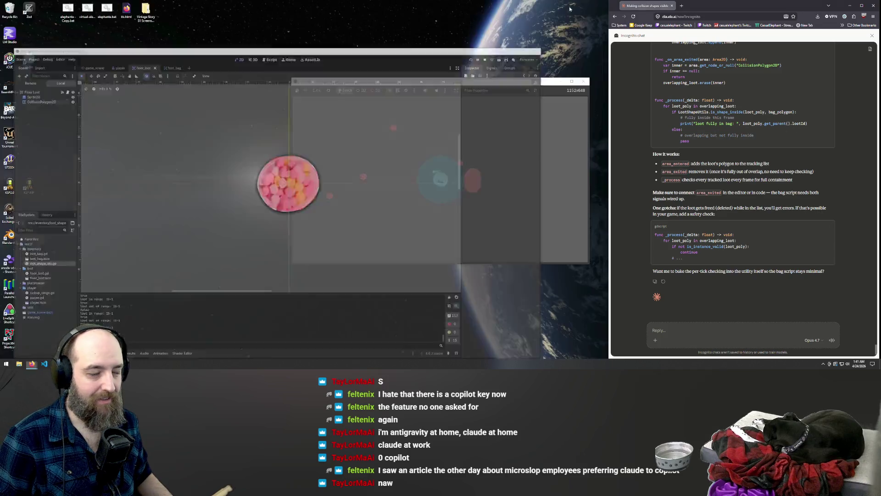
Step: Launch Zed from its desktop icon and switch to the agentic layout
left_click(29, 9)
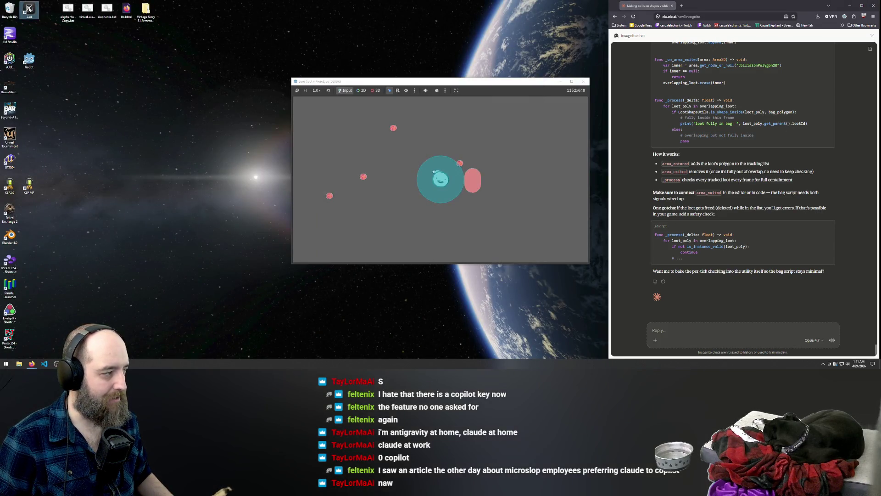
double_click(29, 8)
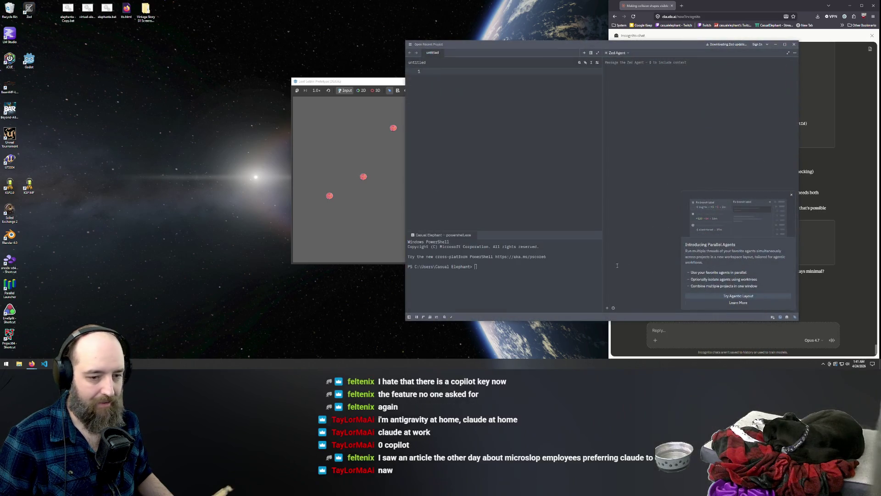
left_click(755, 297)
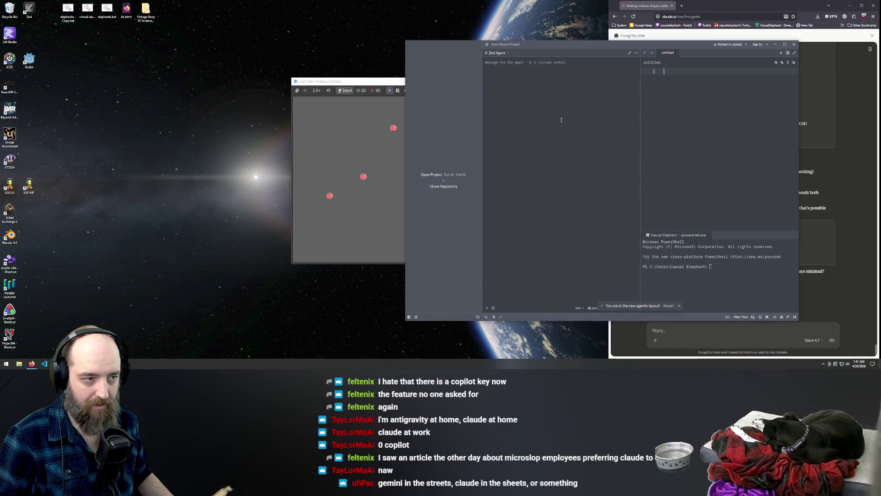
Step: Send 'test' to Zed's agent, check the model provider settings, then close Zed
type("test")
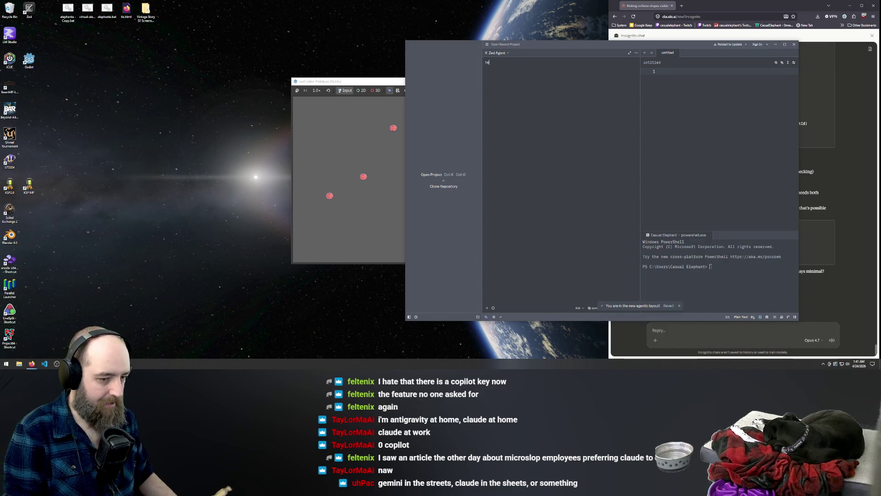
key("Return")
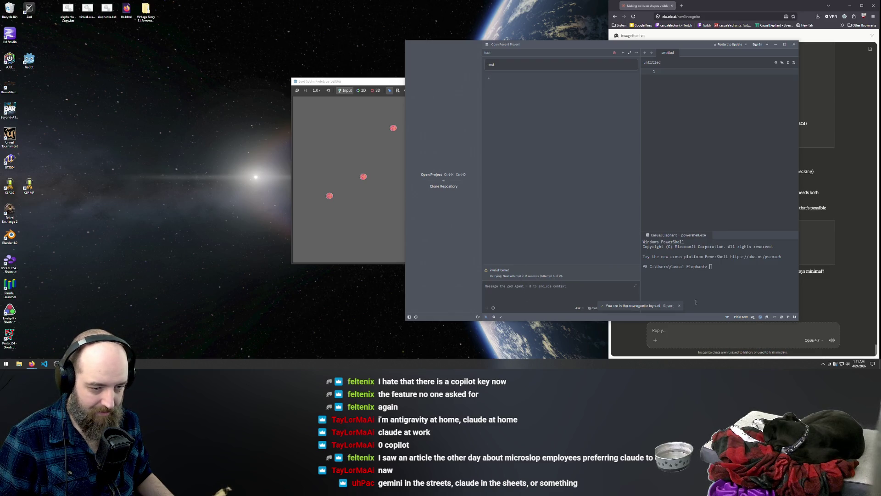
left_click(679, 306)
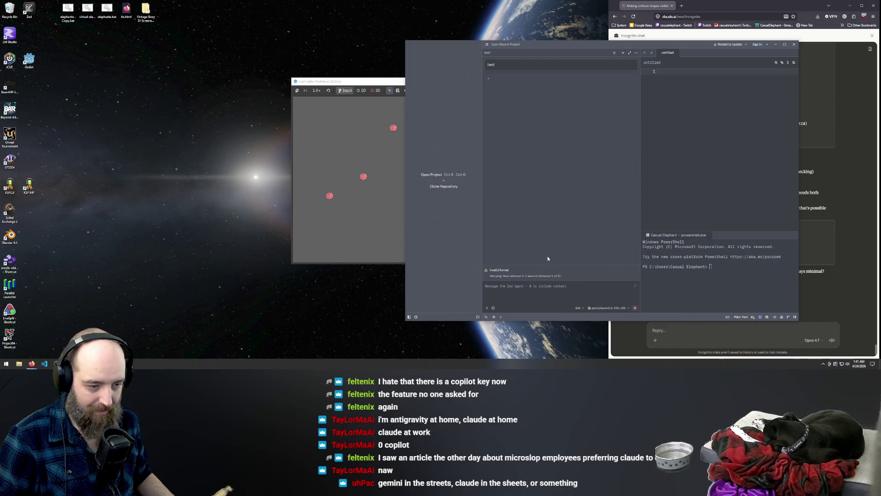
left_click(615, 308)
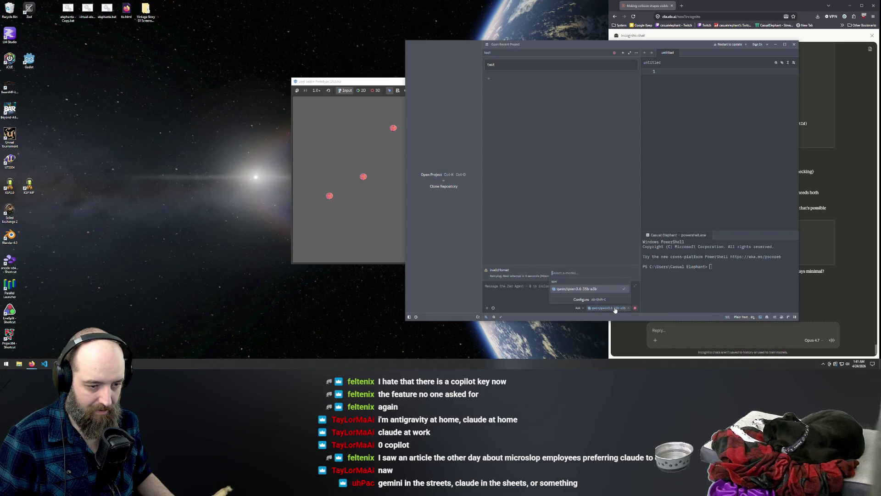
left_click(589, 300)
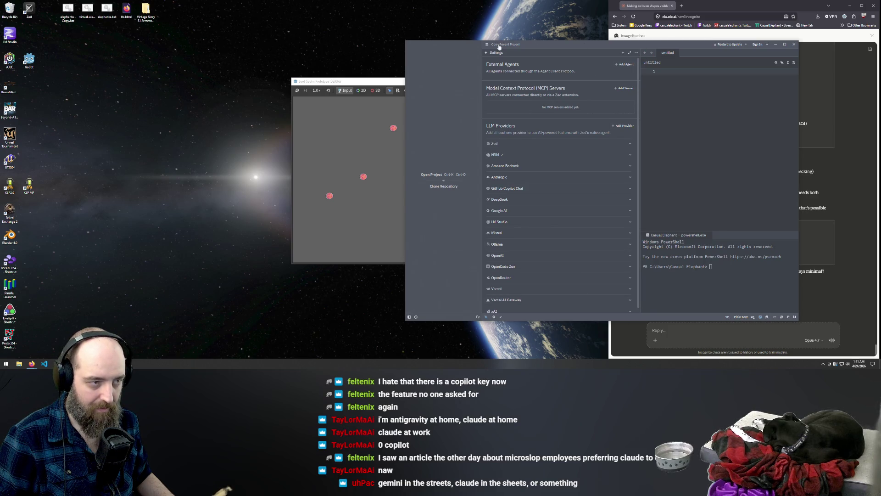
left_click(794, 44)
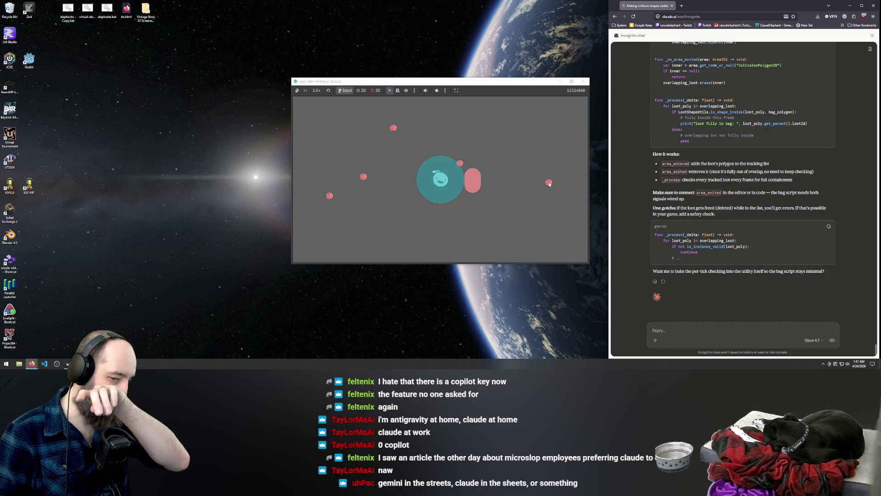
Step: Drop a red loot item onto the bag in the running game and bring the Godot editor forward
mouse_move(550, 184)
left_mouse_down()
mouse_move(514, 220)
mouse_move(512, 204)
mouse_move(485, 181)
mouse_move(512, 185)
mouse_move(460, 187)
left_mouse_up()
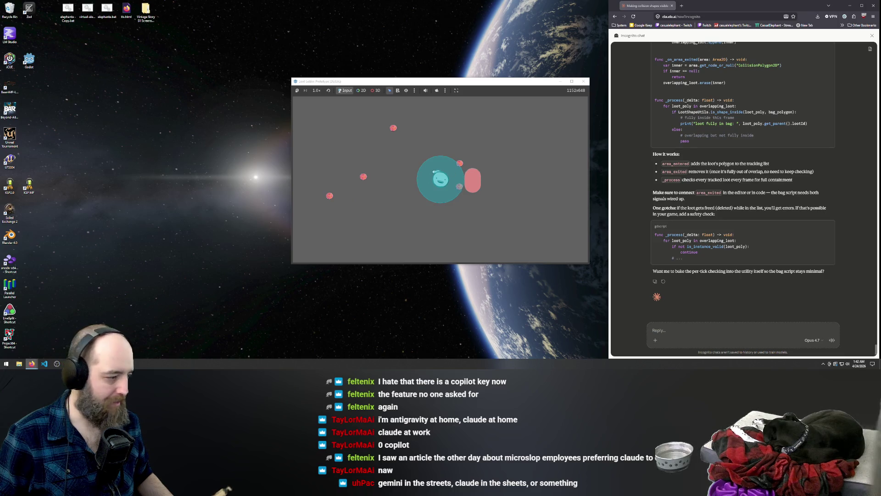
mouse_move(69, 364)
left_click(84, 342)
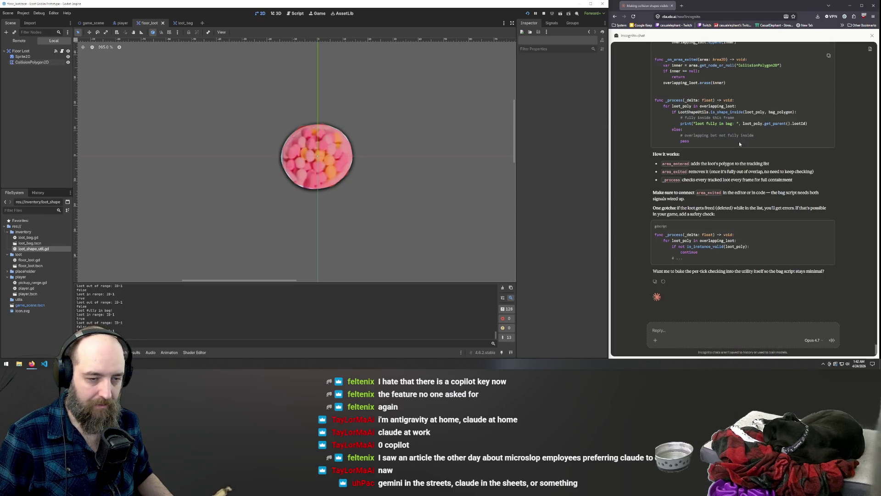
scroll(735, 145, "up", 3)
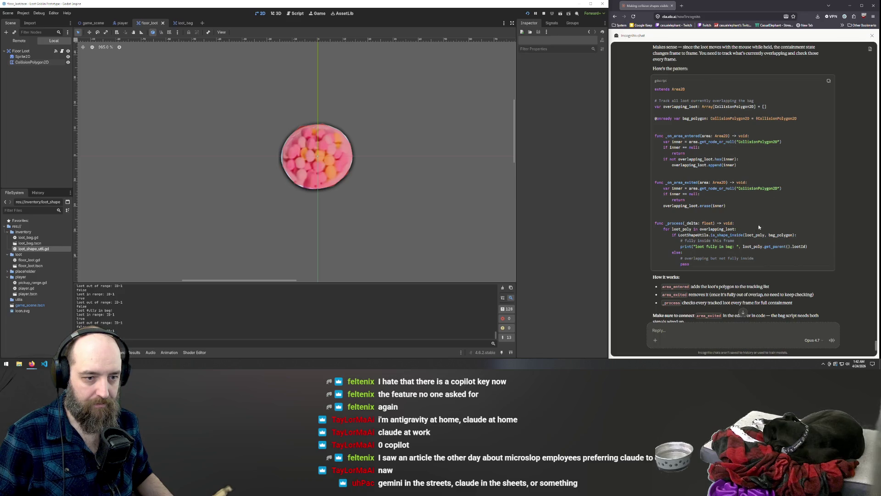
left_click(661, 220)
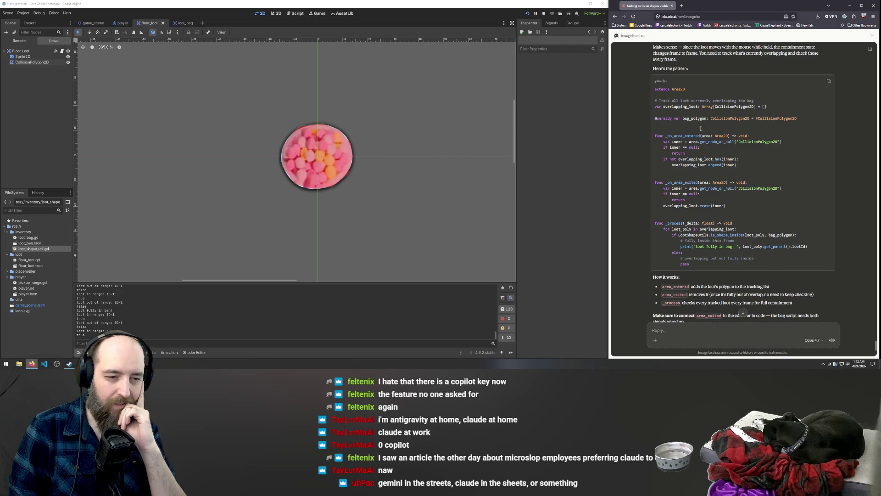
scroll(701, 128, "up", 5)
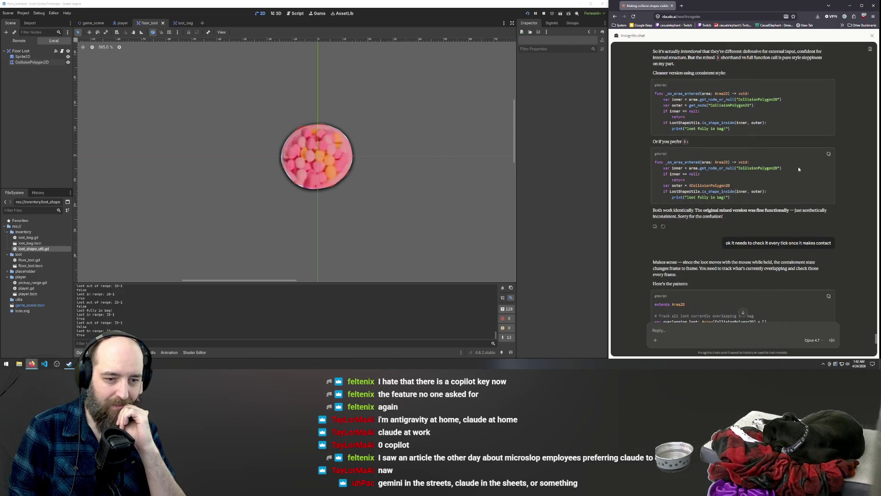
mouse_move(766, 242)
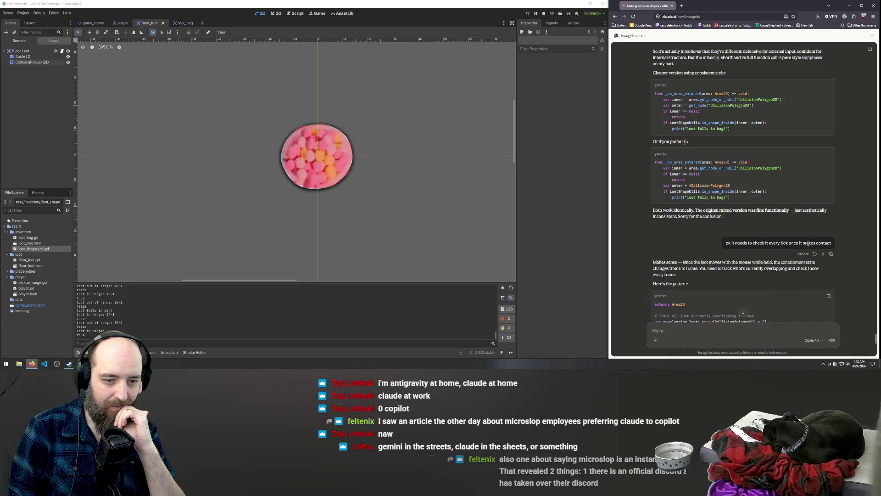
scroll(809, 241, "down", 10)
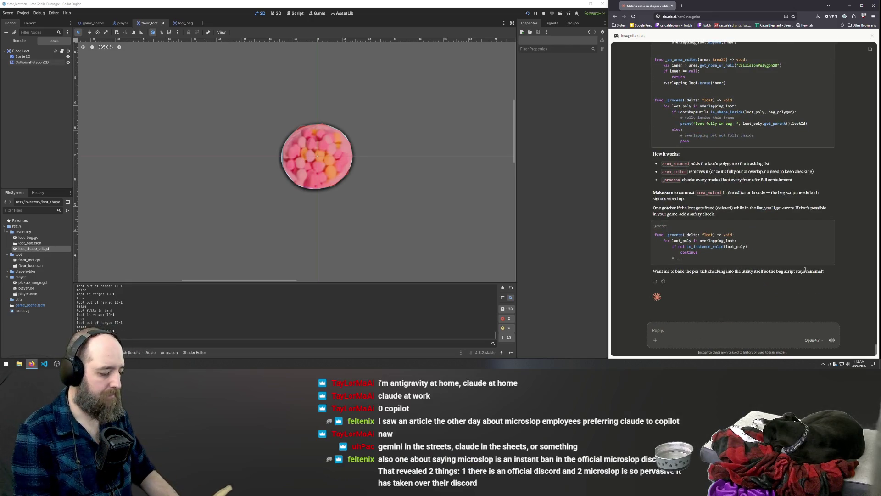
type("we just need to worry")
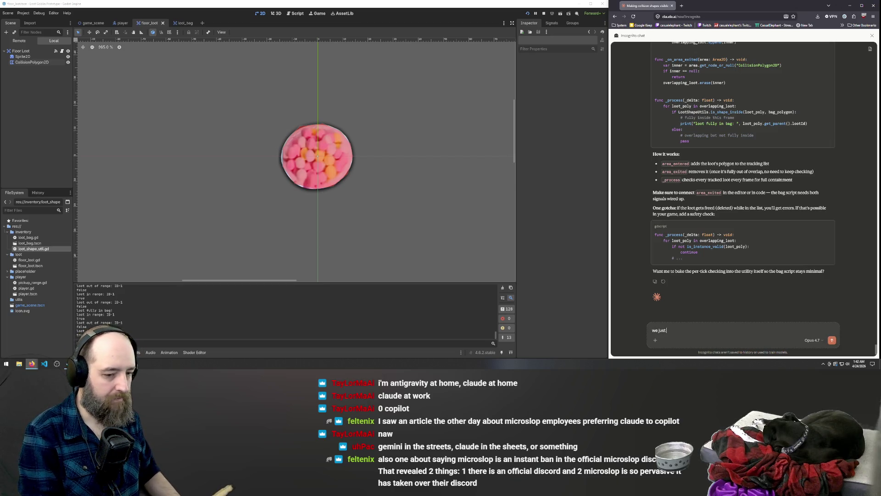
type(" abo")
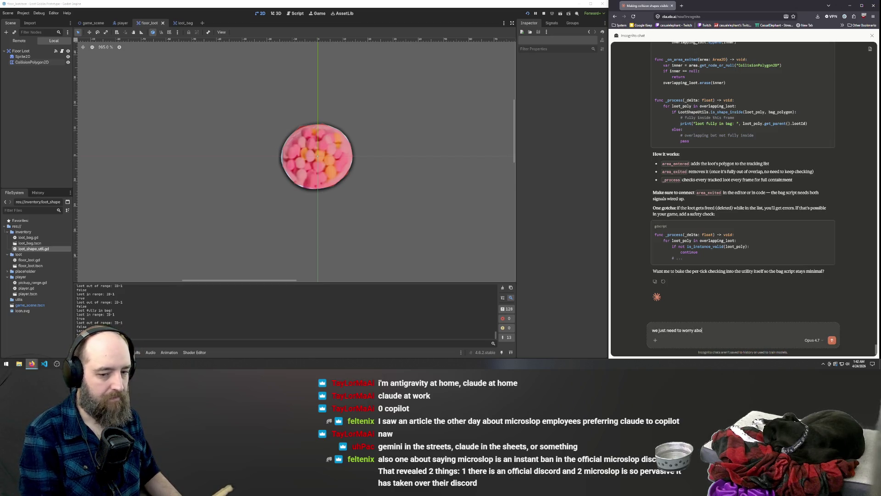
type("ut the loot we")
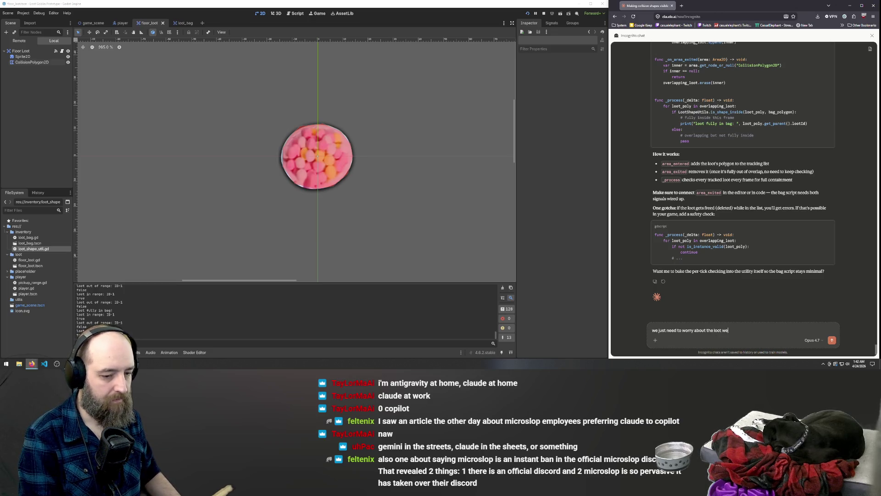
type(" are holding, al")
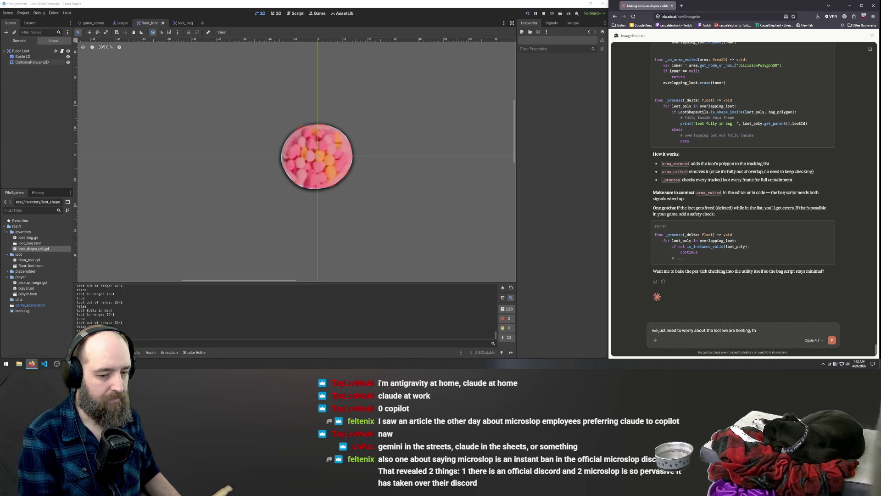
type("l other loo")
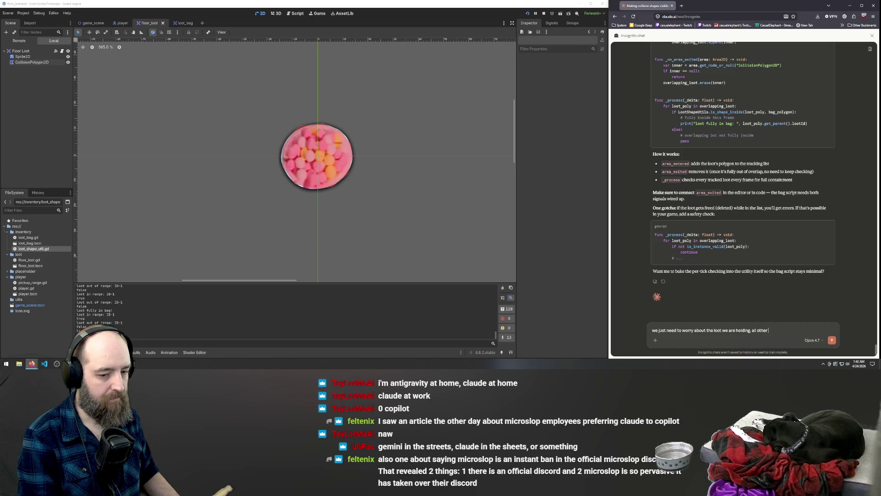
type("t will only be placed if i")
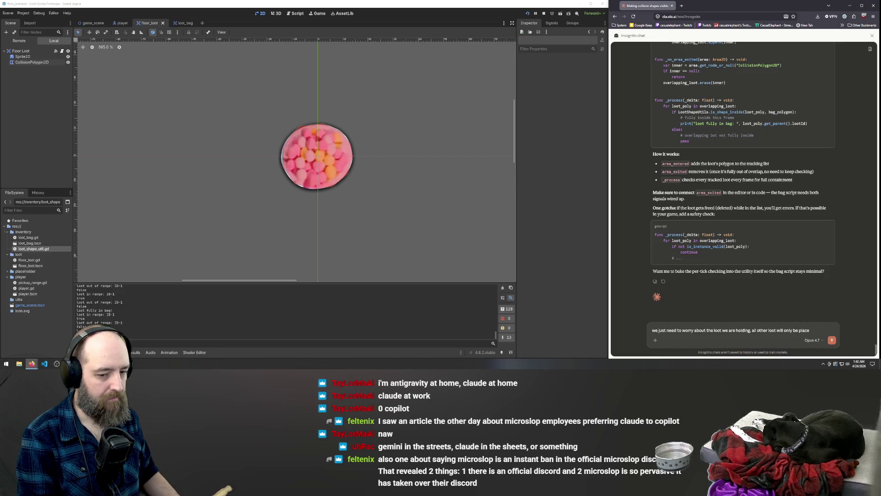
type("t \"fits")
Step: Tell Claude that only the player's held loot needs to be checked
key("Return")
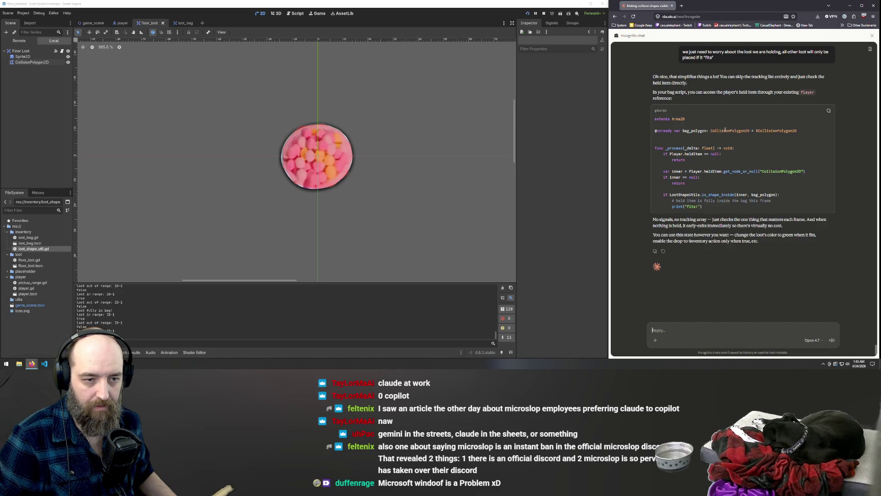
Step: Read Claude's simplified bag script that prints 'Fits!' when the held item is inside bag_polygon
double_click(695, 131)
left_click(768, 144)
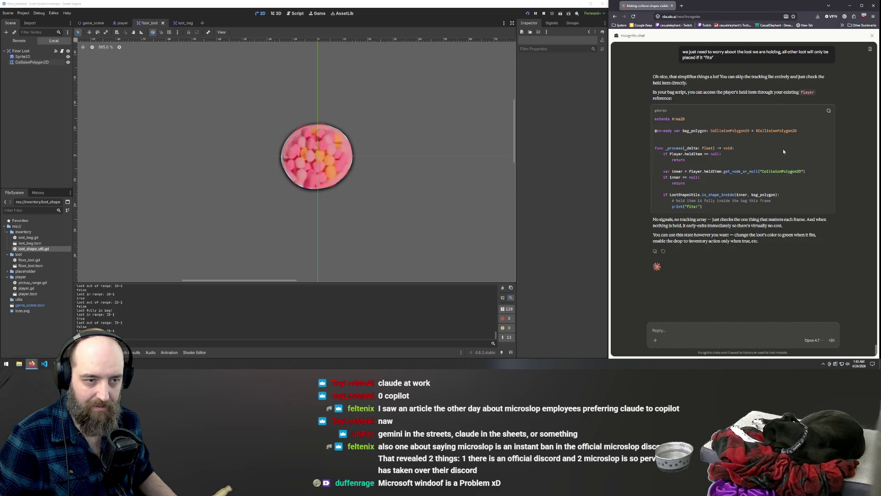
scroll(787, 159, "up", 10)
scroll(786, 162, "up", 1)
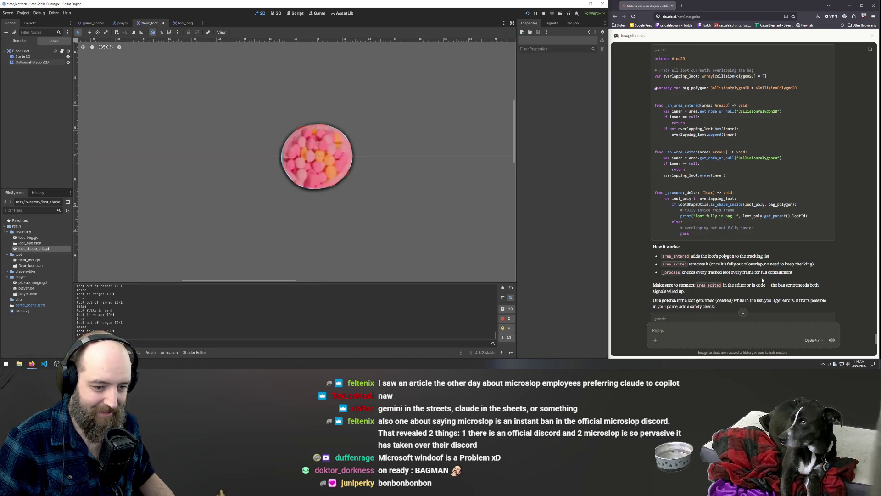
scroll(760, 282, "down", 3)
scroll(752, 285, "down", 5)
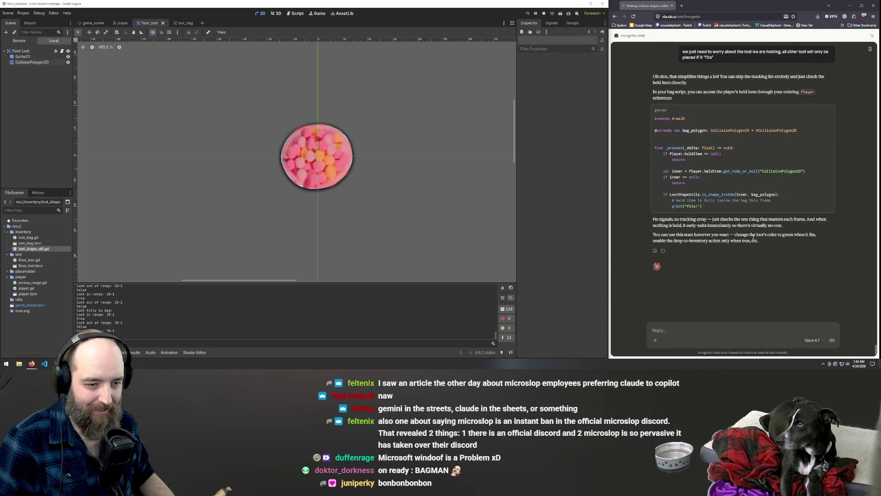
scroll(754, 237, "up", 3)
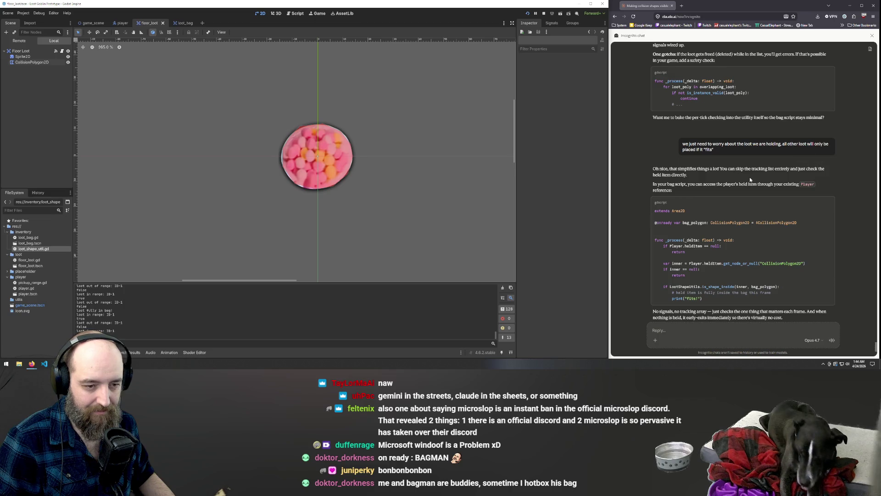
scroll(756, 176, "down", 1)
scroll(755, 176, "down", 2)
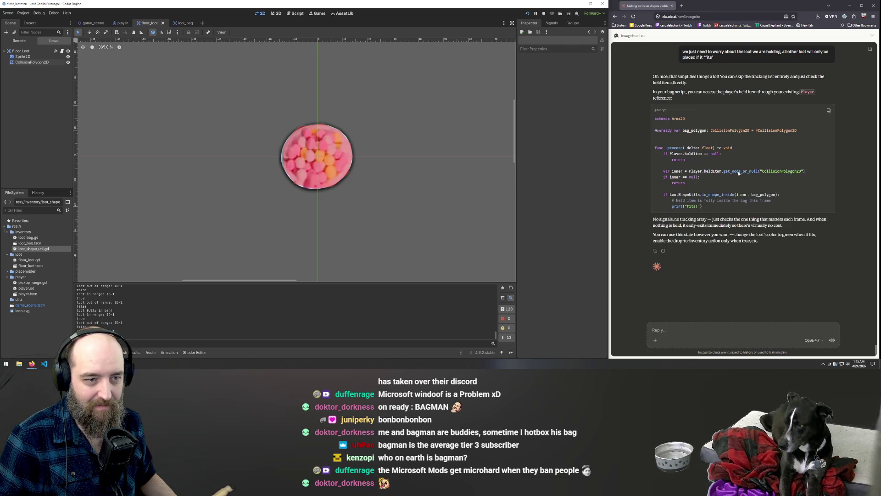
Step: Open player.gd in the script editor at its drop functions, then start a reply to Claude
left_click(296, 14)
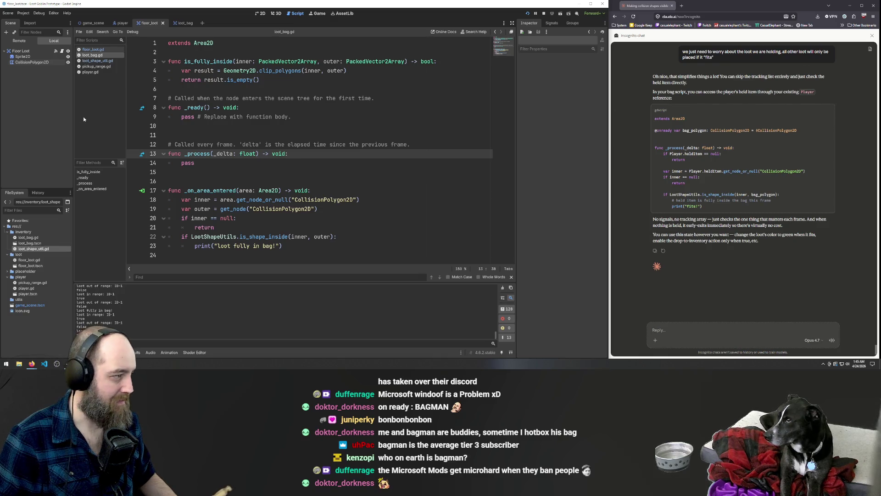
left_click(91, 72)
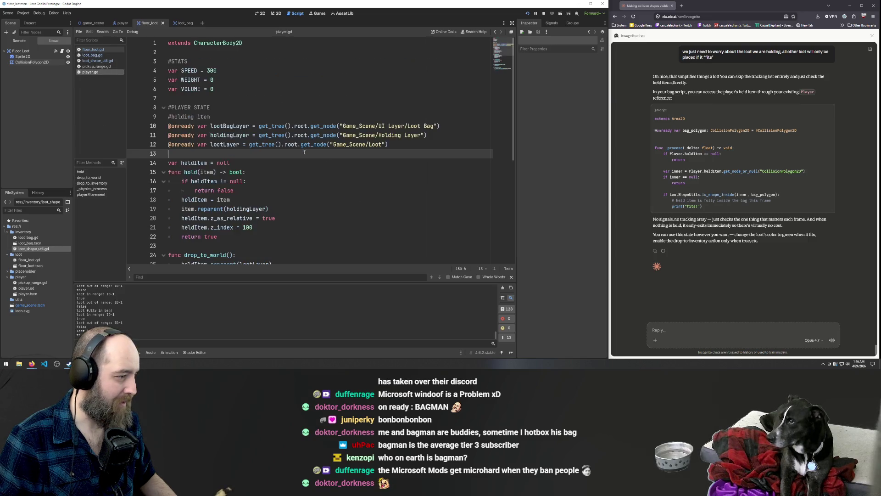
scroll(322, 151, "down", 7)
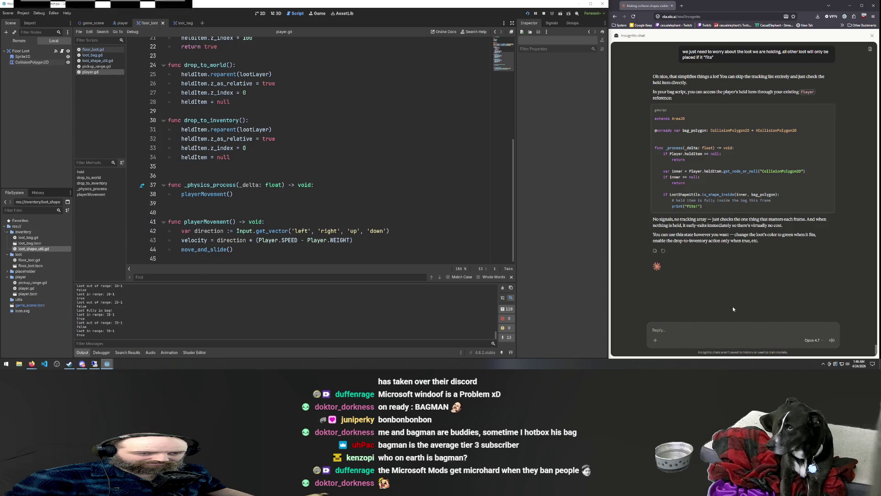
left_click(697, 326)
type("wher")
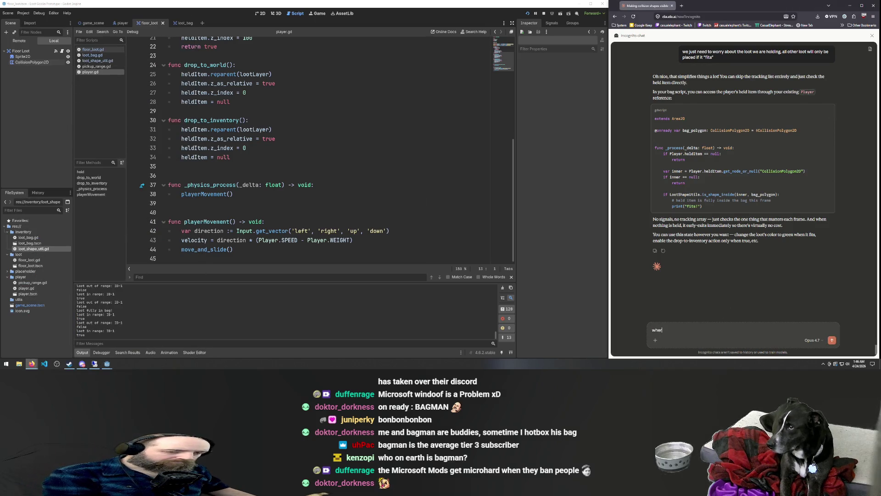
type("e did the on read")
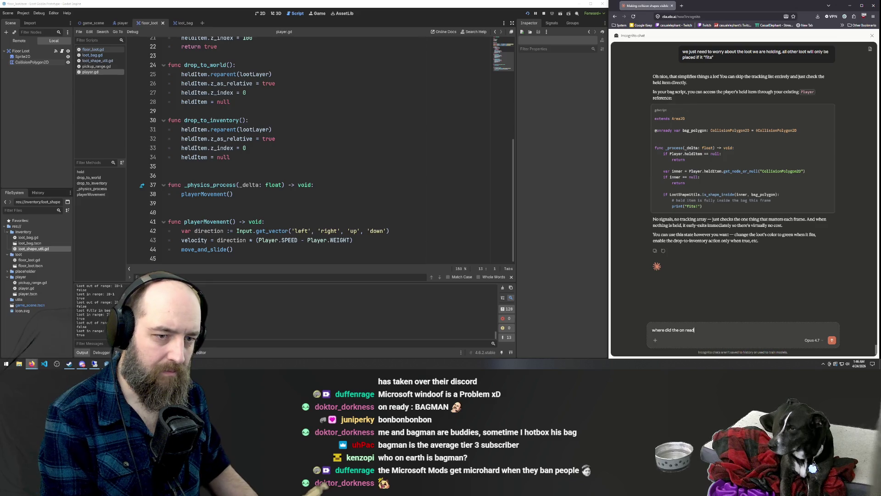
type("y come from?")
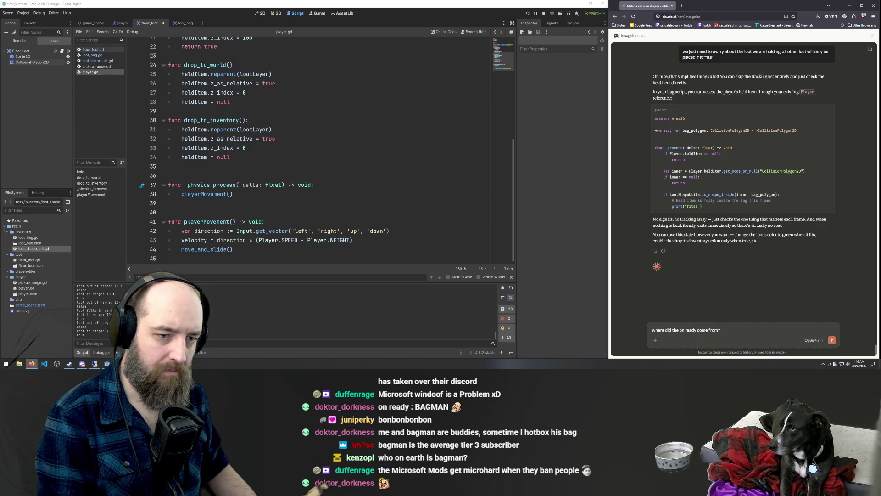
key("Return")
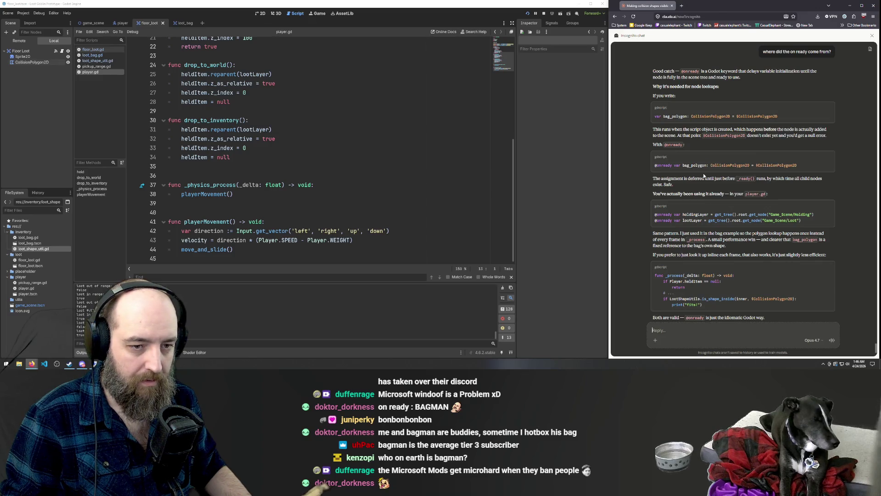
scroll(275, 152, "up", 4)
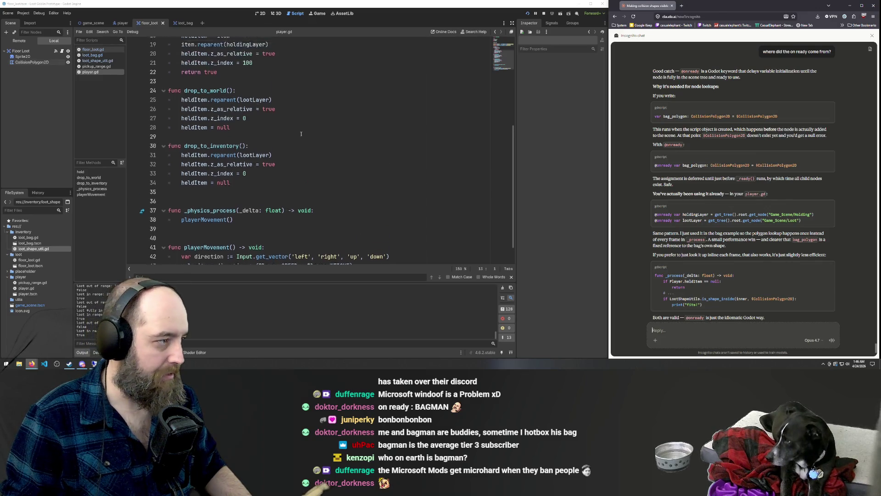
left_click(183, 23)
scroll(278, 123, "up", 3)
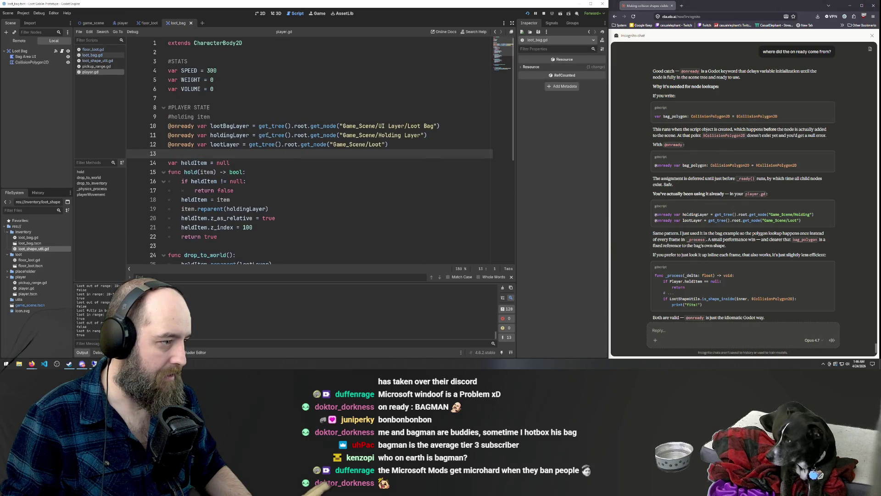
left_click(284, 126)
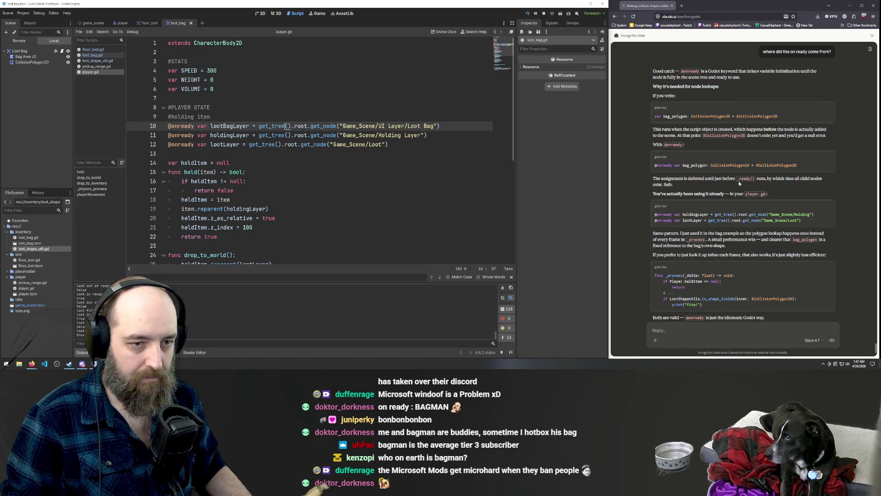
scroll(402, 218, "down", 7)
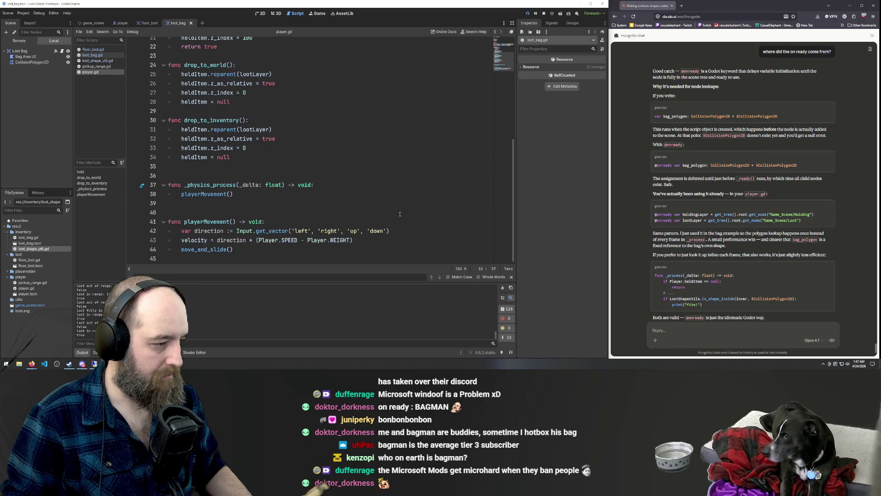
scroll(400, 215, "up", 6)
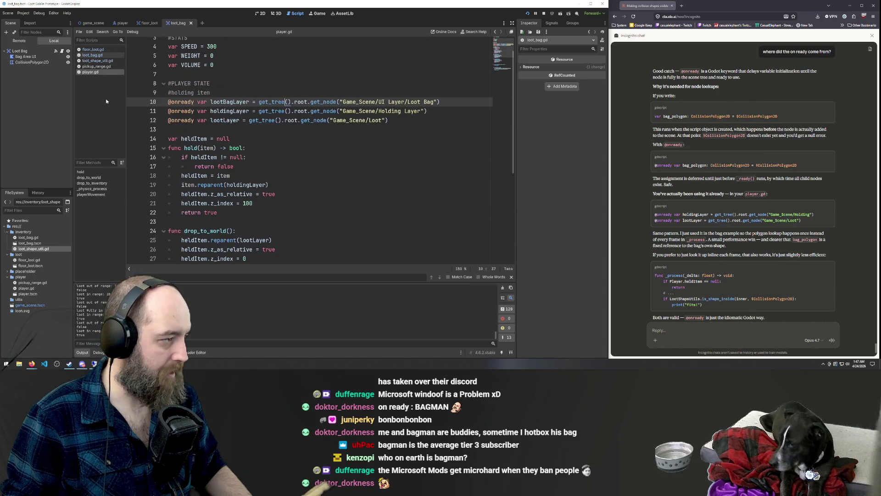
Step: Open loot_bag.gd and select Claude's _process code for copying
left_click(93, 55)
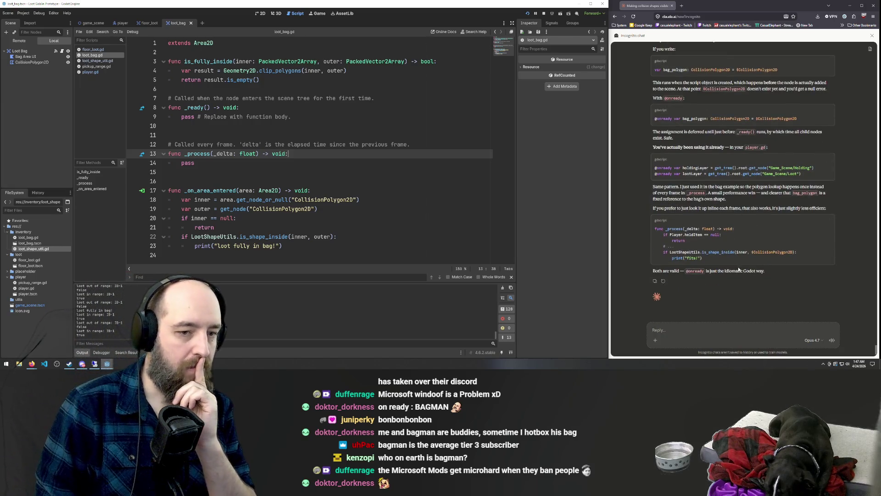
scroll(752, 174, "up", 10)
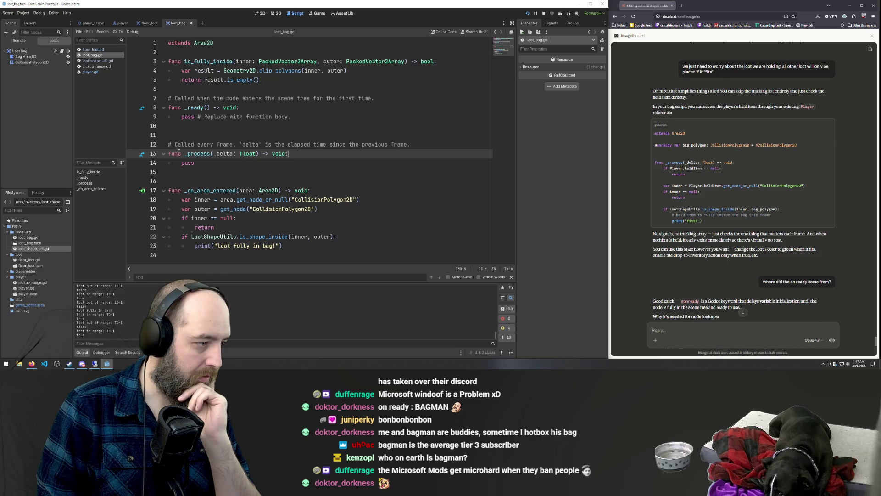
mouse_move(708, 226)
left_mouse_down()
mouse_move(658, 204)
mouse_move(649, 164)
left_mouse_up()
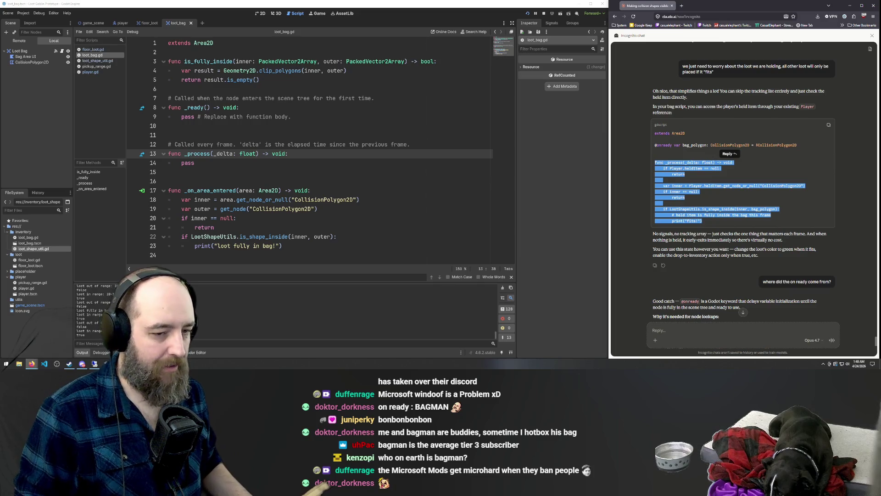
Step: Copy Claude's _process code, try pasting it over _on_area_entered, then undo
left_click(690, 241)
mouse_move(705, 221)
left_mouse_down()
mouse_move(645, 186)
mouse_move(633, 160)
left_mouse_up()
key("ctrl+c")
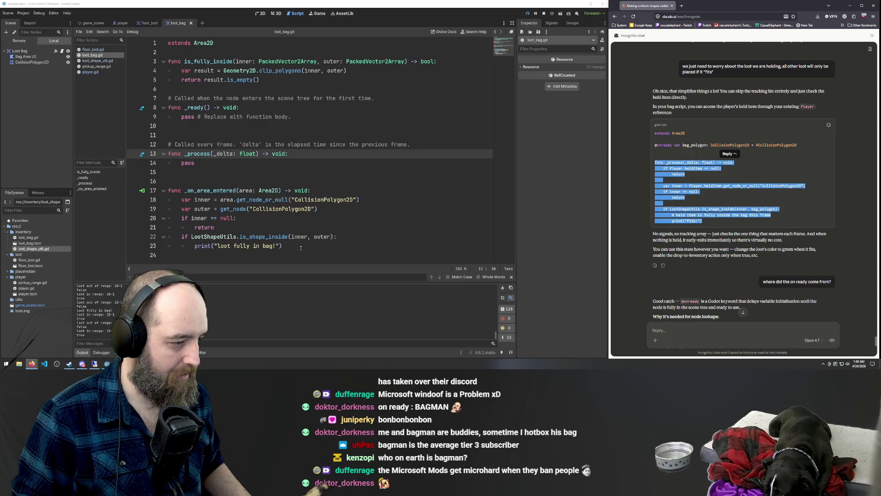
mouse_move(301, 247)
left_mouse_down()
mouse_move(250, 246)
mouse_move(169, 201)
left_mouse_up()
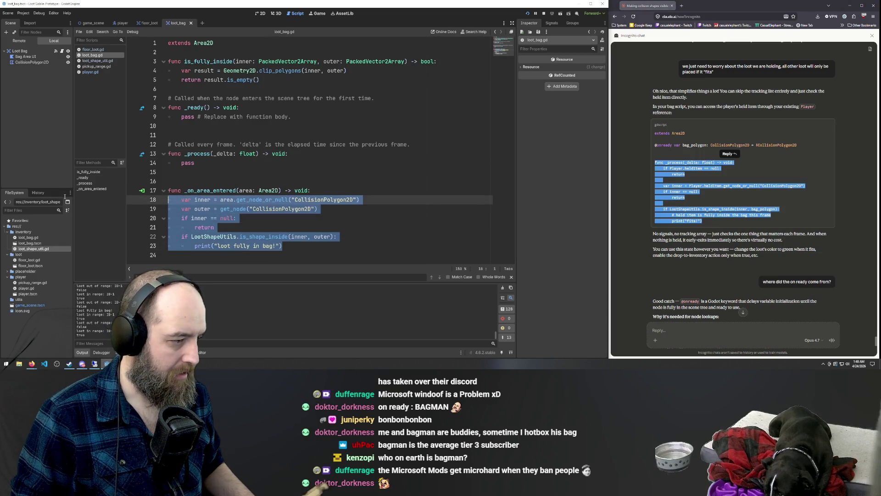
key("shift+Up")
key("ctrl+v")
key("BackSpace")
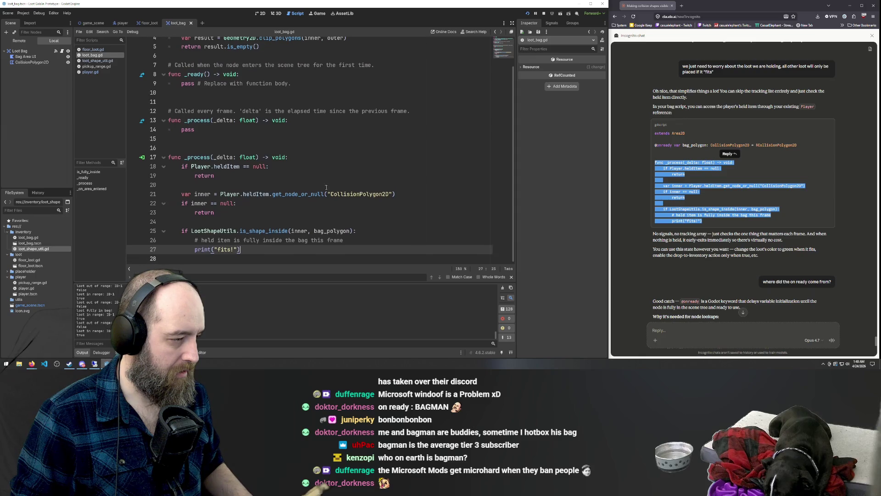
left_click(240, 175)
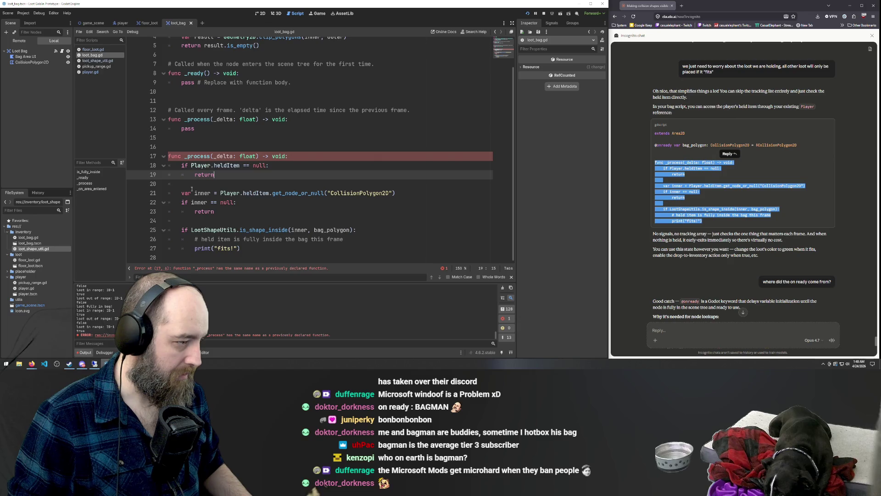
key("ctrl+z")
key("ctrl+z")
key("ctrl+z")
key("ctrl+z")
key("ctrl+z")
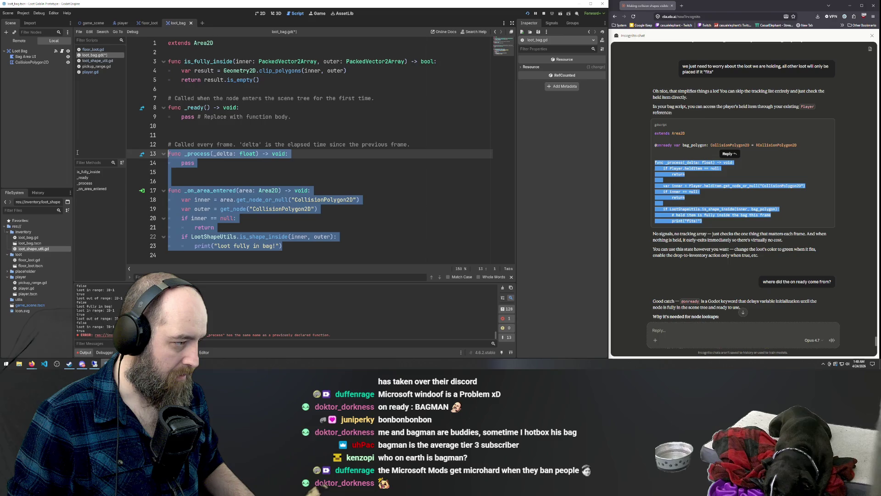
Step: Replace lines 13–23 of loot_bag.gd with the held-item fit check, save, and run the game
key("ctrl+v")
key("ctrl+s")
left_click(345, 156)
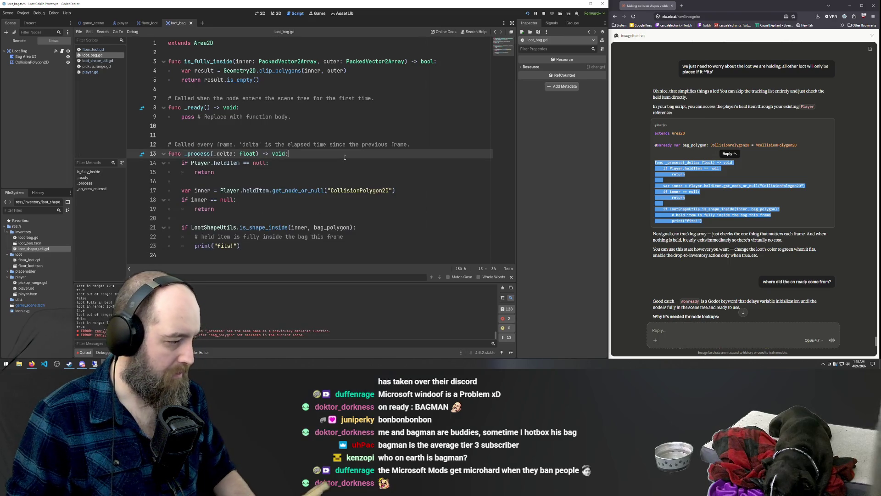
key("F5")
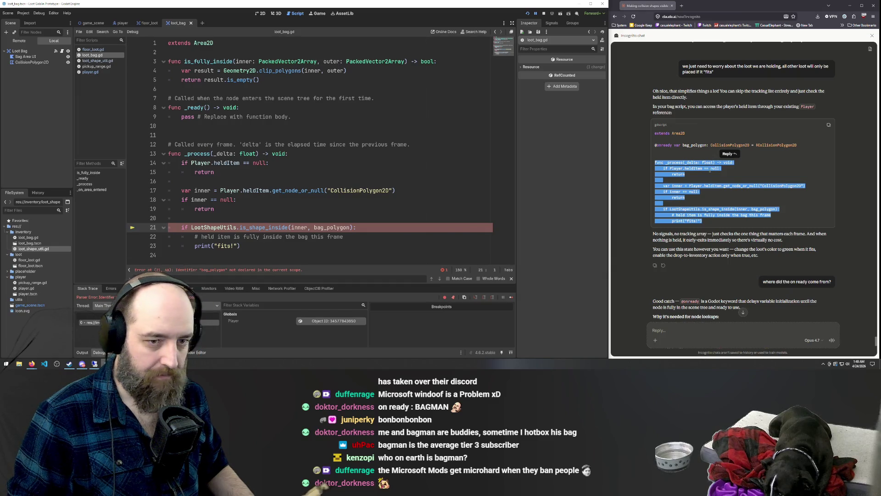
left_click(684, 145)
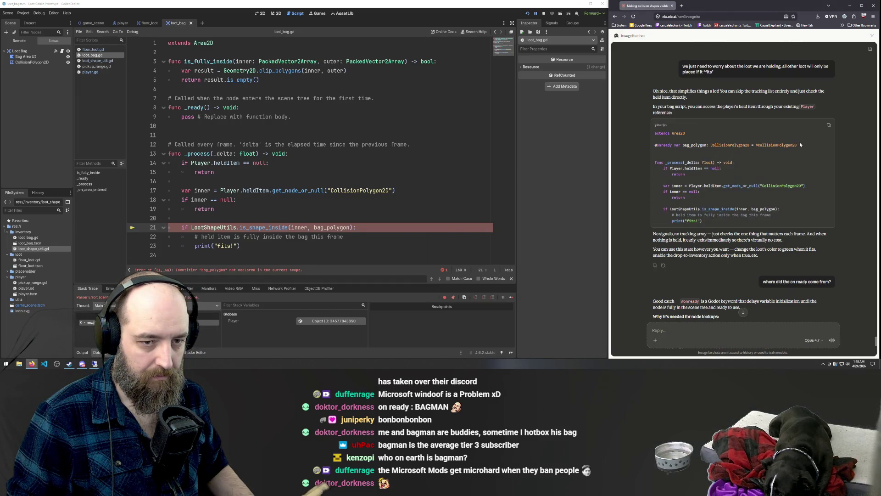
mouse_move(800, 145)
left_mouse_down()
mouse_move(651, 149)
mouse_move(675, 147)
left_mouse_up()
key("ctrl+c")
left_click(328, 52)
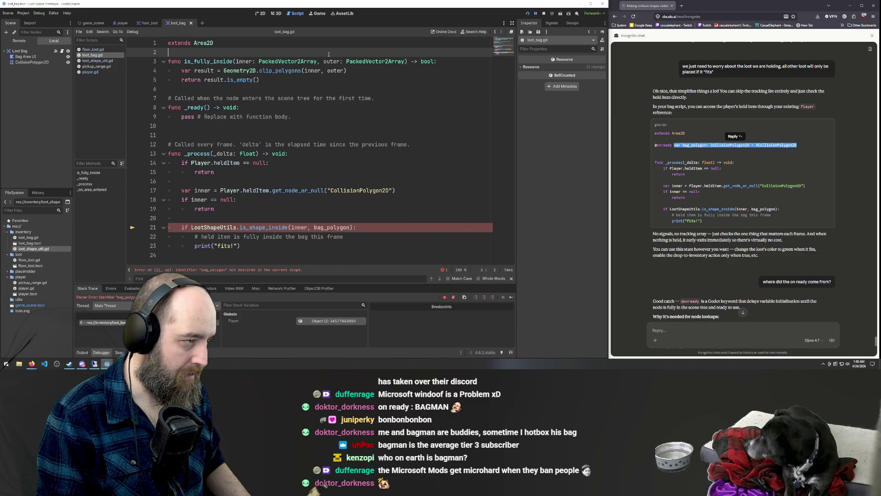
Step: Paste the bag_polygon declaration onto a new line 3 below extends Area2D
key("Return")
key("Return")
key("Up")
key("ctrl+v")
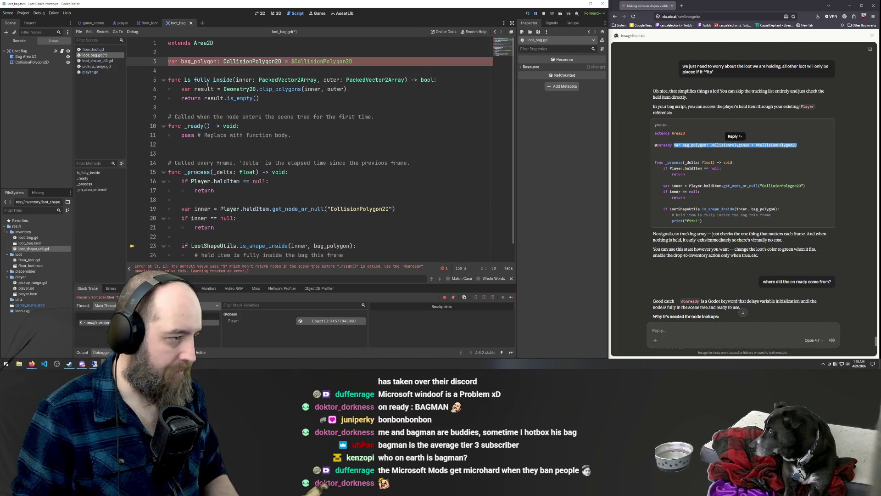
Step: Delete the unused is_fully_inside function and its leftover blank lines
double_click(209, 79)
key("ctrl+f")
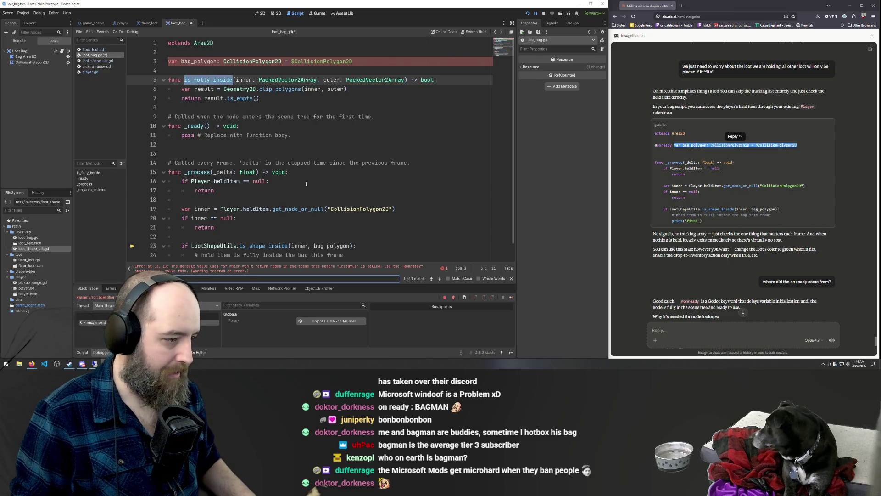
mouse_move(259, 98)
left_mouse_down()
mouse_move(257, 89)
mouse_move(168, 80)
left_mouse_up()
key("BackSpace")
key("Delete")
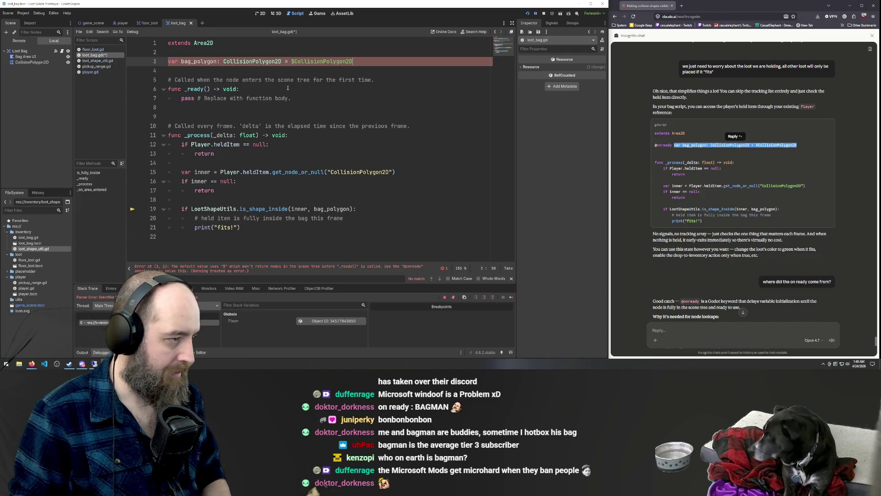
key("BackSpace")
Step: Copy the bag_polygon declaration into _ready in place of pass, save, and dismiss the write error
left_click(244, 61)
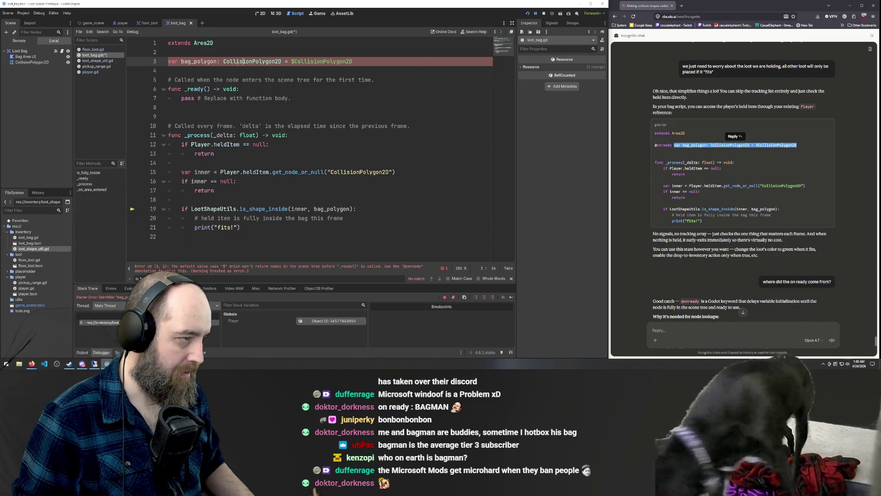
left_click_drag(169, 61, 365, 61)
key("ctrl+c")
left_click_drag(291, 97, 182, 99)
key("ctrl+v")
key("ctrl+s")
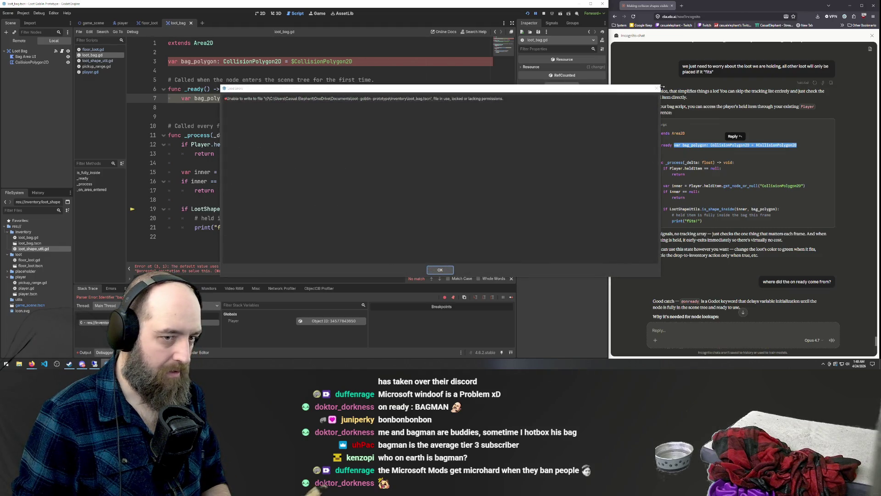
left_click(657, 88)
Step: Delete the top-level bag_polygon line, save, and restart the game with F8 and F5
left_click_drag(354, 61, 160, 65)
key("BackSpace")
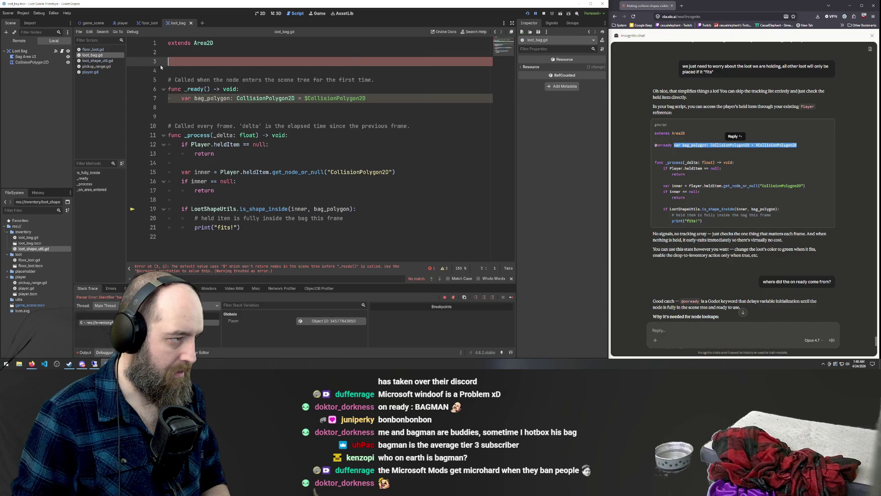
key("BackSpace")
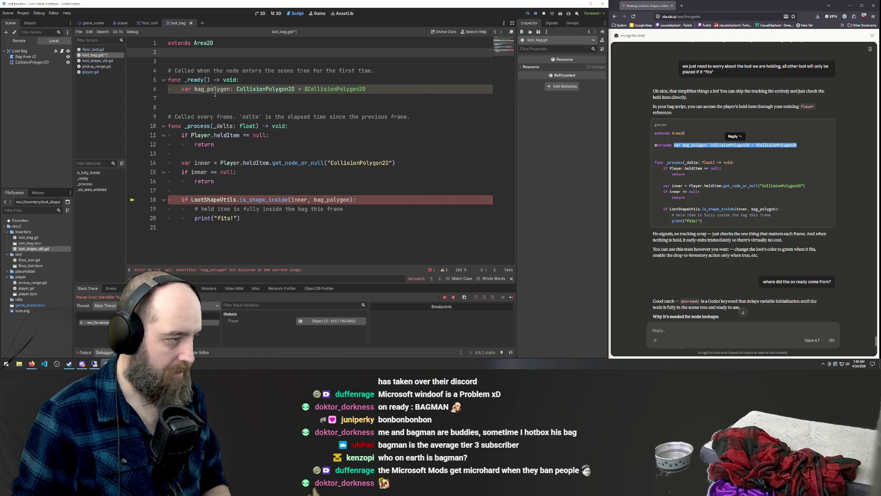
left_click(260, 116)
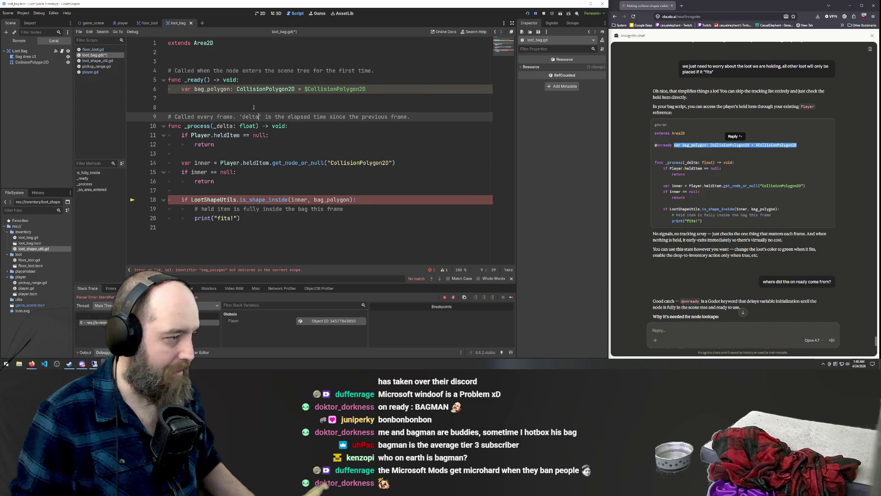
key("ctrl+s")
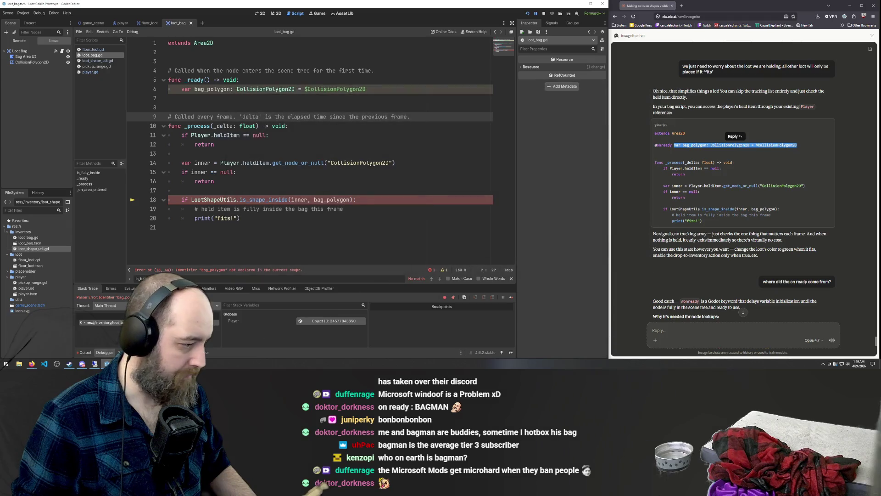
key("F8")
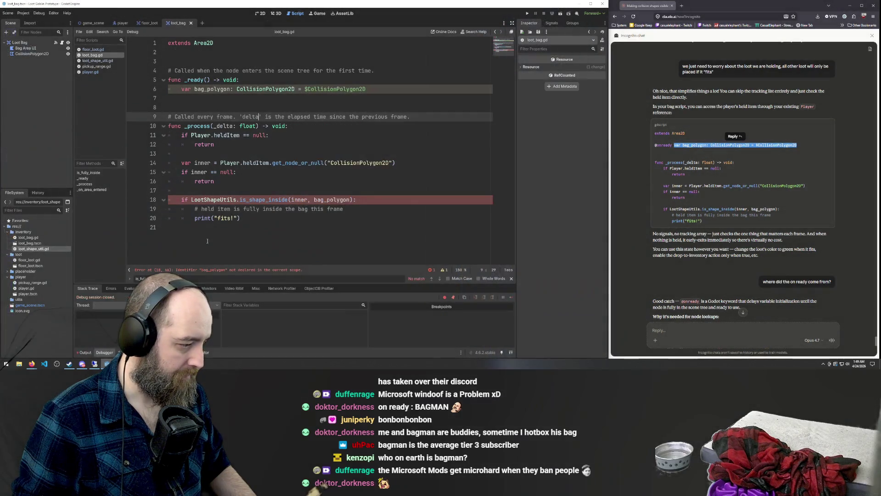
key("F5")
left_click(355, 170)
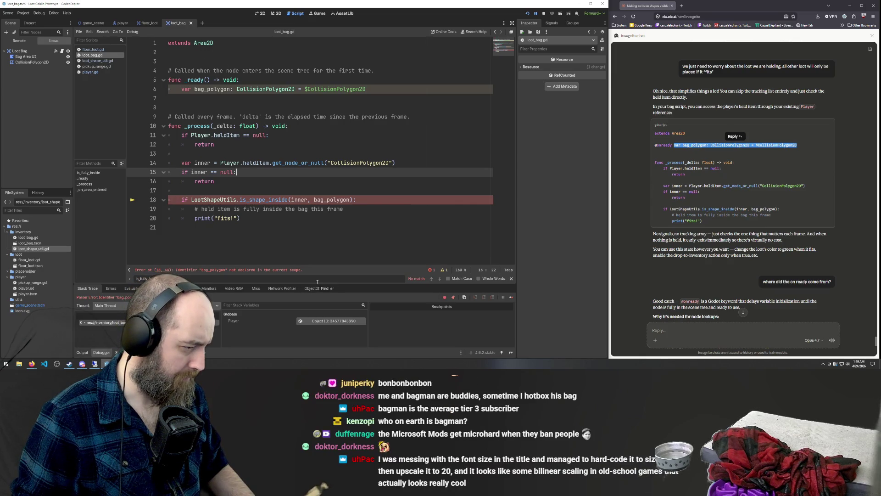
Step: Remove the bag_polygon declaration from _ready along with its leftover empty line
left_click(197, 89)
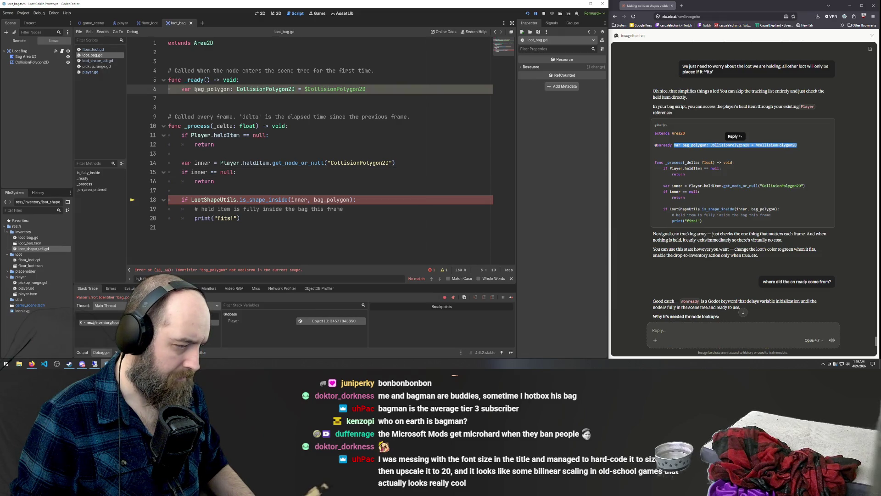
key("Right")
key("Right")
left_click(370, 90)
key("ctrl+shift+Left")
key("ctrl+shift+Left")
key("ctrl+shift+Left")
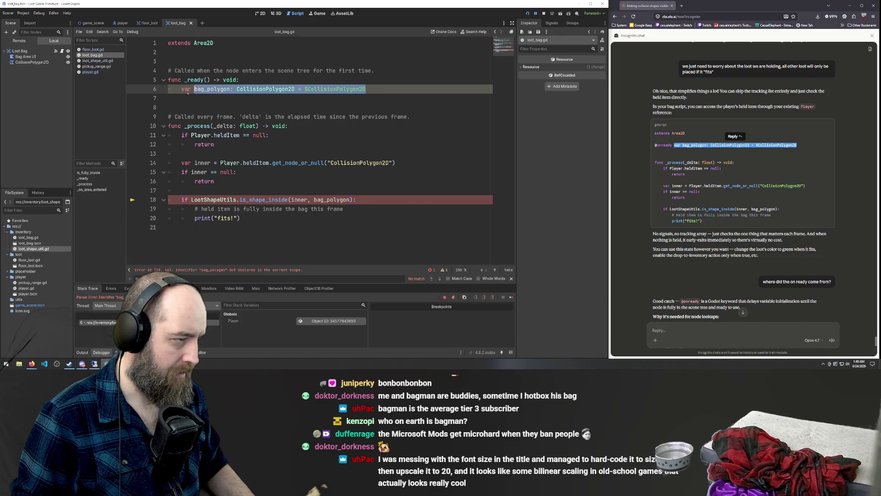
key("BackSpace")
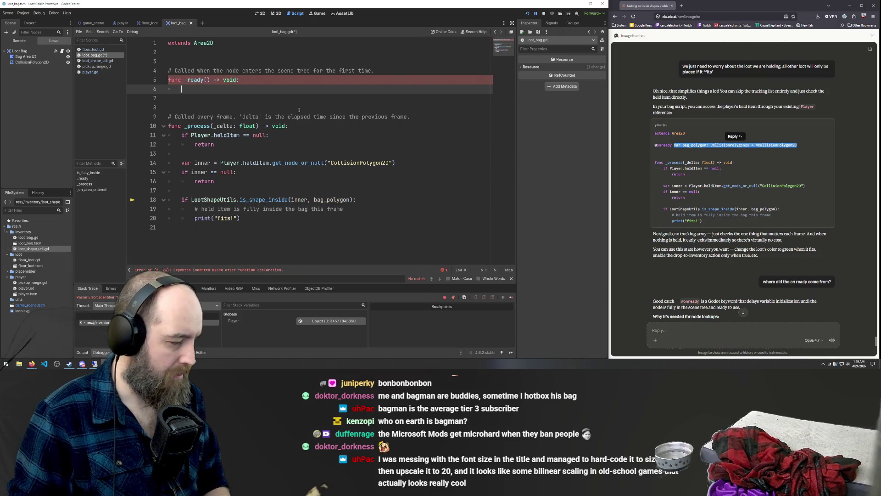
key("BackSpace")
key("BackSpace")
left_click(228, 61)
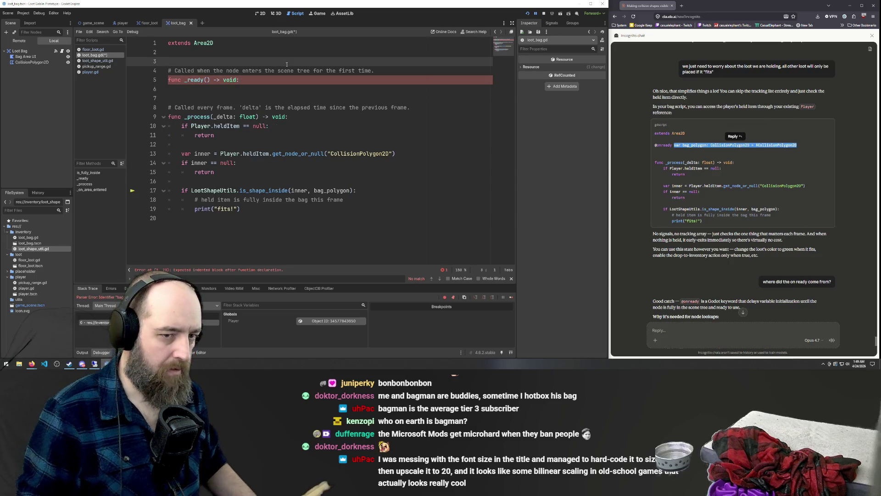
Step: Paste Claude's full example code into the script, then undo it
left_click(828, 131)
left_click(829, 125)
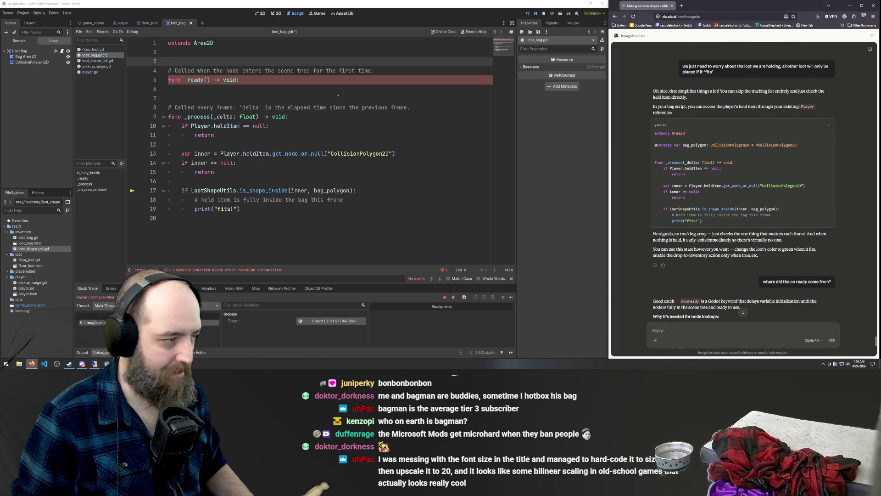
left_click(273, 63)
key("ctrl+v")
key("ctrl+z")
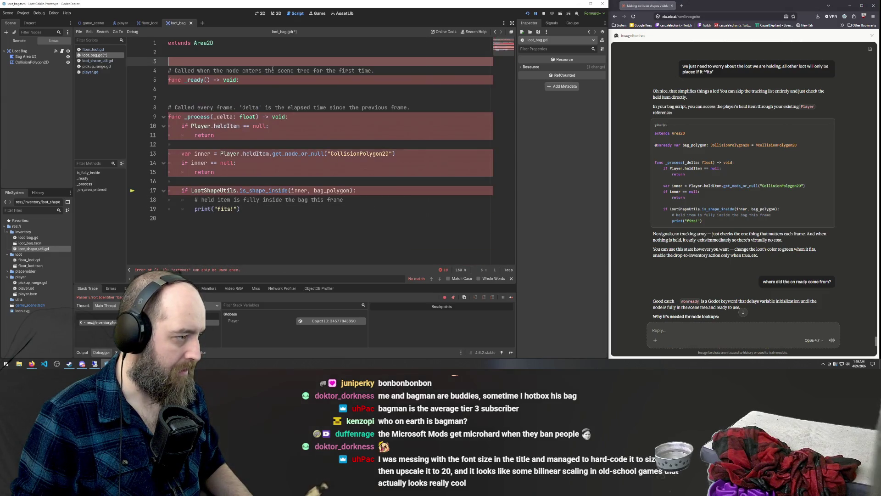
left_click(714, 120)
left_click_drag(739, 145, 650, 145)
left_click(330, 89)
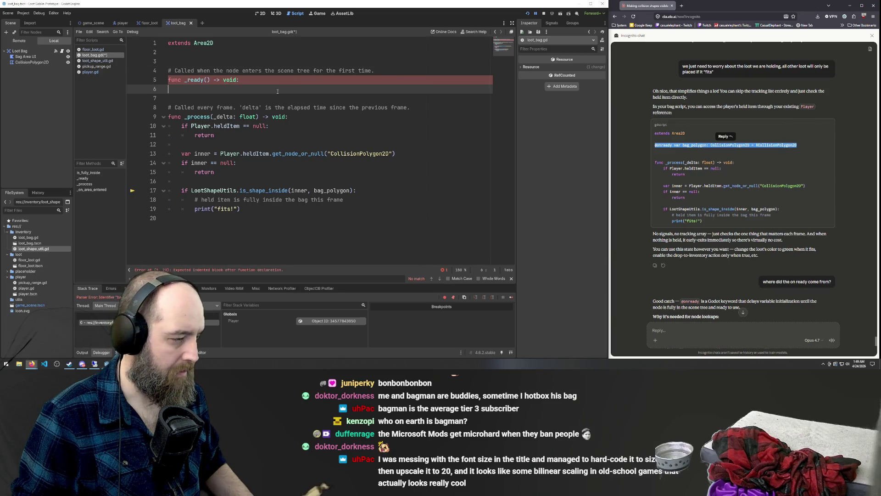
left_click(330, 102)
key("Up")
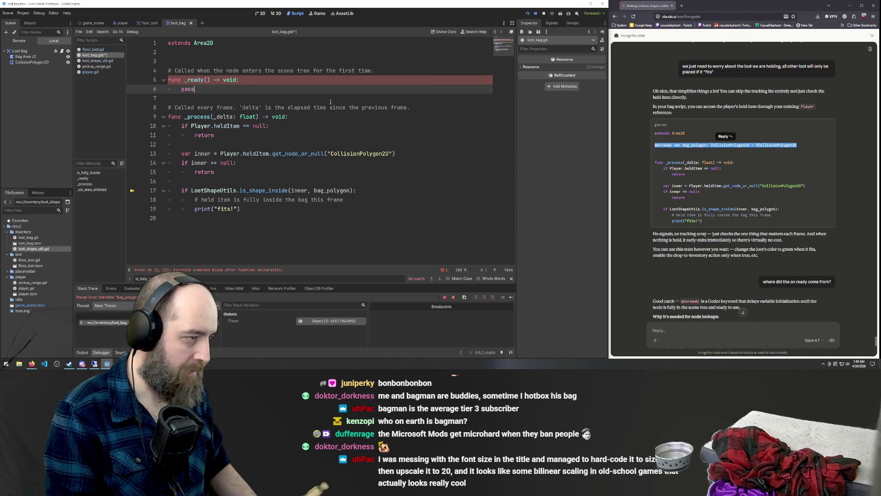
key("ctrl+v")
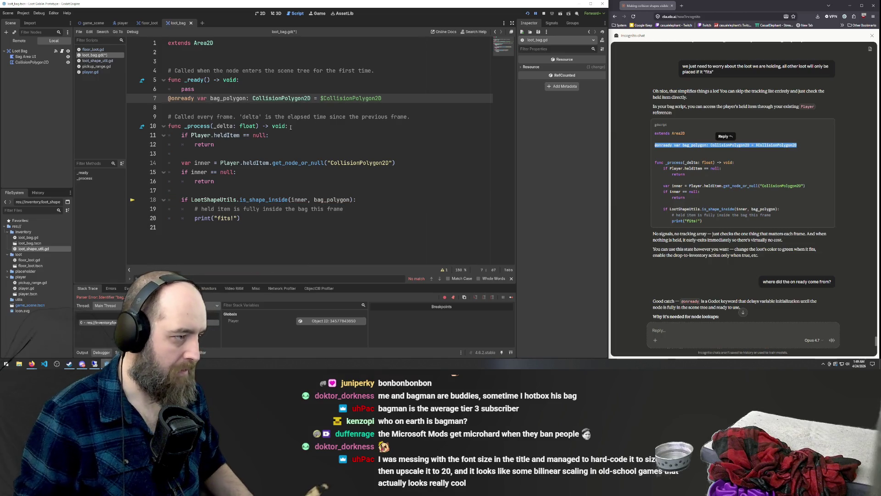
key("ctrl+s")
left_click(348, 98, "ctrl")
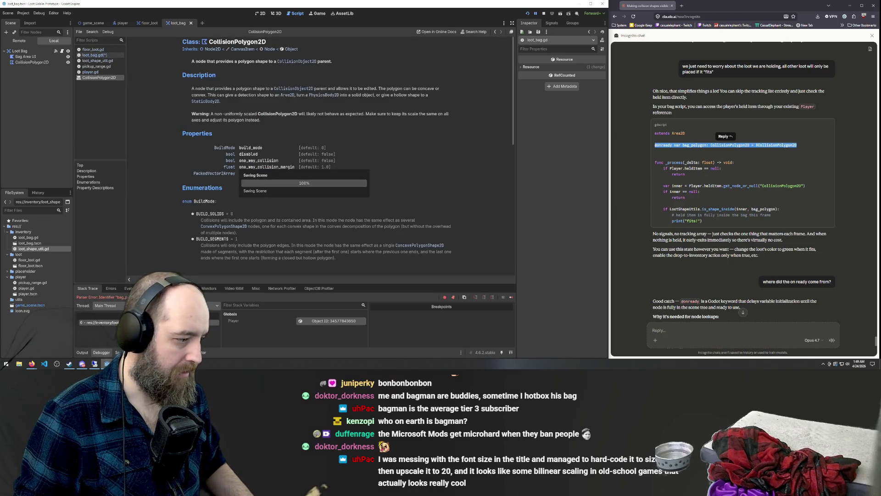
Step: Save the script, run the game with F5, and walk the player around
key("Return")
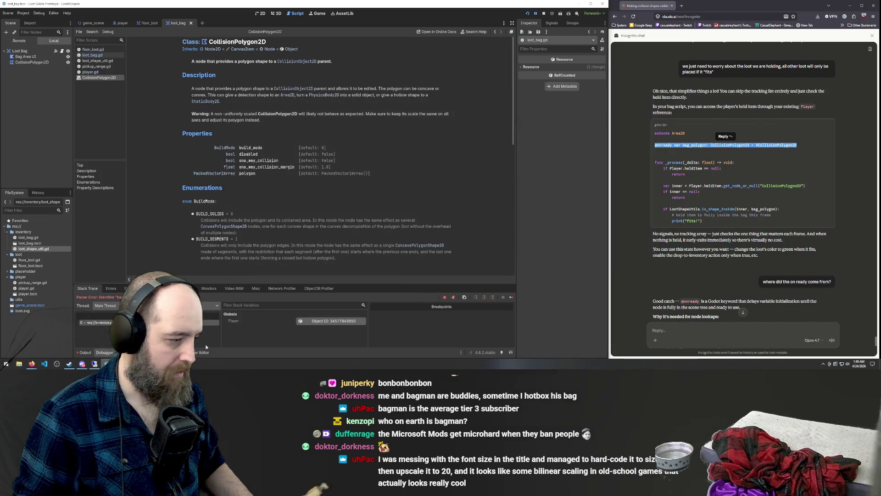
key("F5")
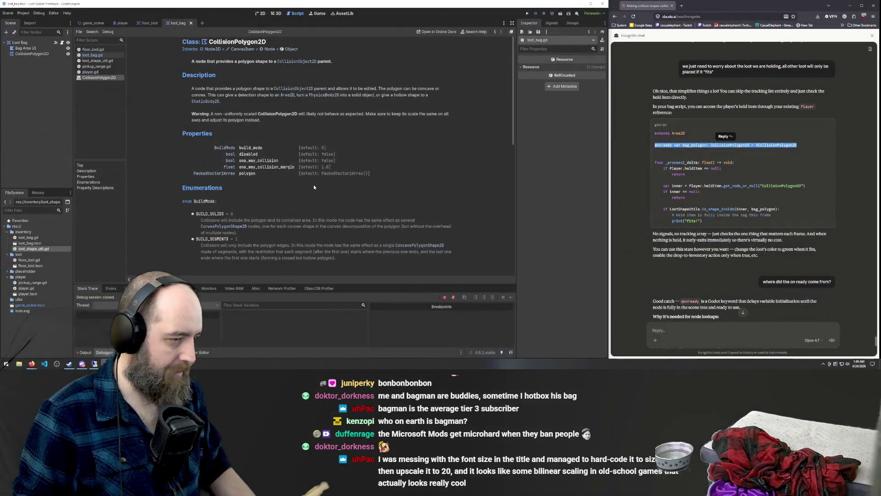
key("s")
key("w")
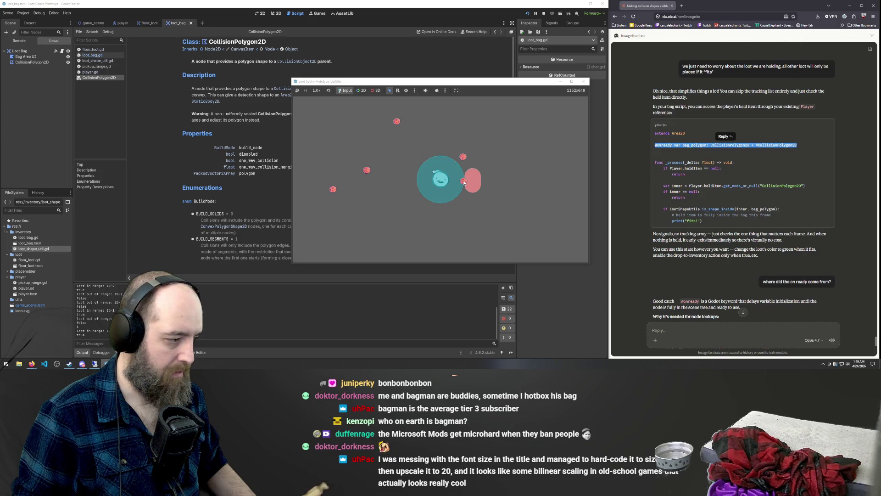
Step: Drag the red loot through the pink capsule and teal circle, ending fully inside the capsule
mouse_move(469, 184)
left_mouse_down()
mouse_move(472, 192)
mouse_move(474, 177)
mouse_move(475, 204)
mouse_move(476, 186)
left_mouse_up()
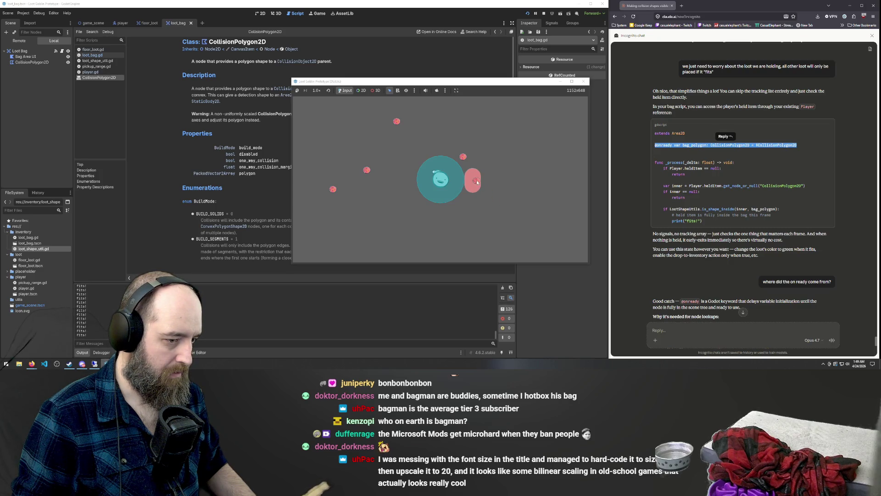
mouse_move(476, 180)
left_mouse_down()
mouse_move(490, 211)
mouse_move(472, 206)
mouse_move(473, 185)
left_mouse_up()
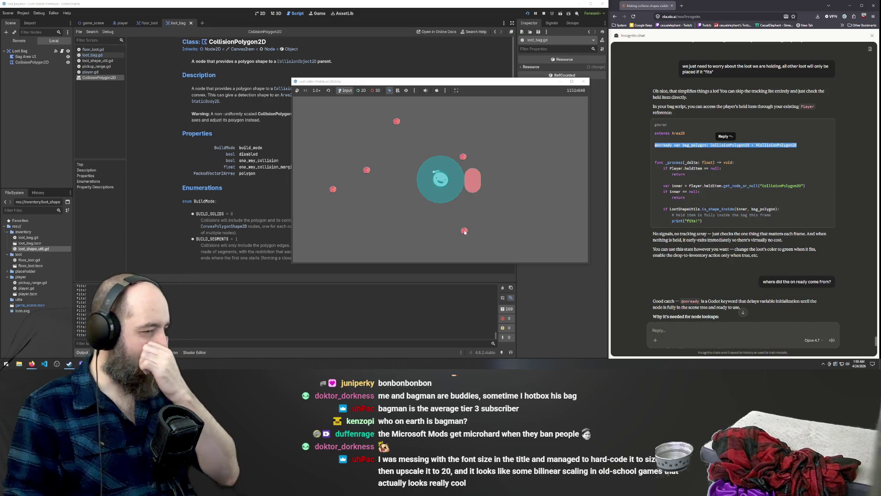
mouse_move(465, 215)
left_mouse_down()
mouse_move(465, 232)
mouse_move(501, 180)
mouse_move(497, 202)
mouse_move(470, 214)
left_mouse_up()
left_click_drag(467, 251, 448, 191)
left_click(446, 191)
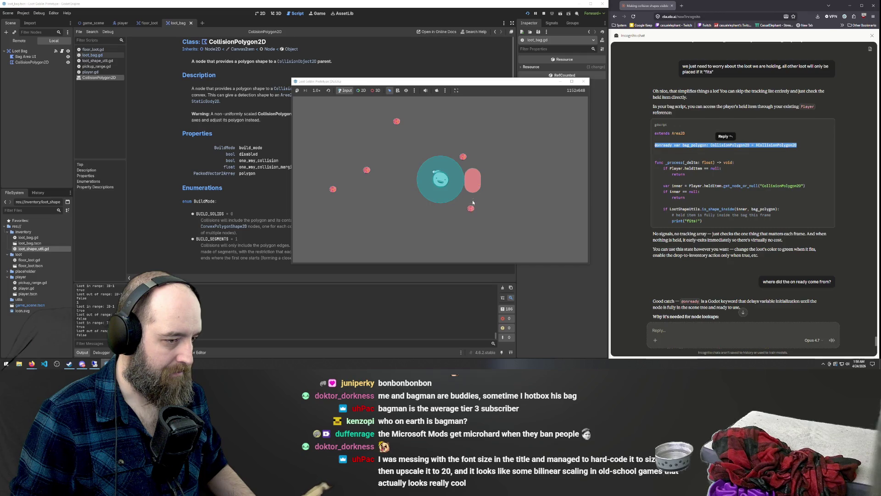
mouse_move(473, 190)
left_mouse_down()
mouse_move(470, 216)
mouse_move(473, 185)
left_mouse_up()
left_click_drag(483, 229, 475, 178)
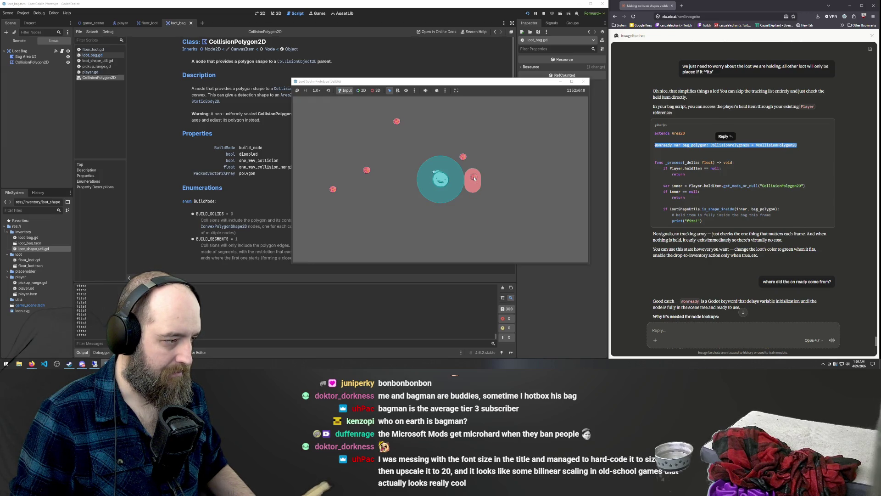
mouse_move(475, 179)
left_mouse_down()
mouse_move(474, 206)
mouse_move(469, 185)
mouse_move(424, 196)
left_mouse_up()
Step: Restart the game and carry the grey loot into the pink item while walking the player
key("F5")
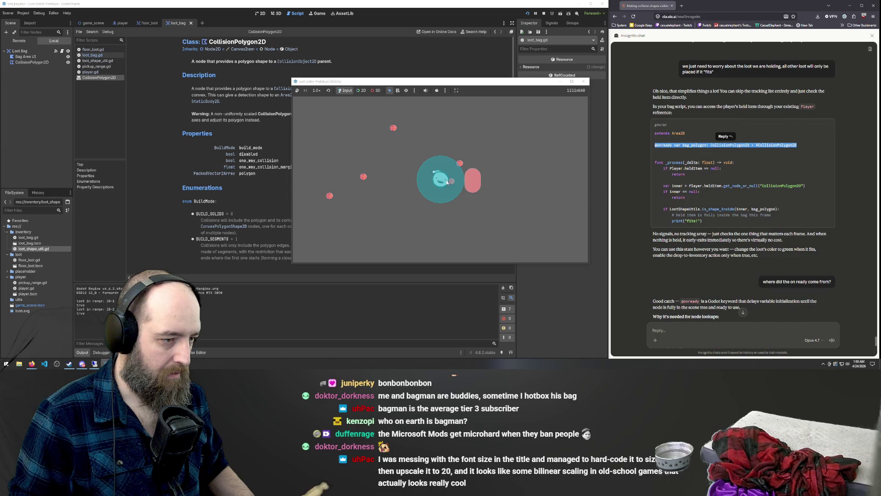
mouse_move(451, 183)
left_mouse_down()
mouse_move(464, 202)
mouse_move(474, 190)
left_mouse_up()
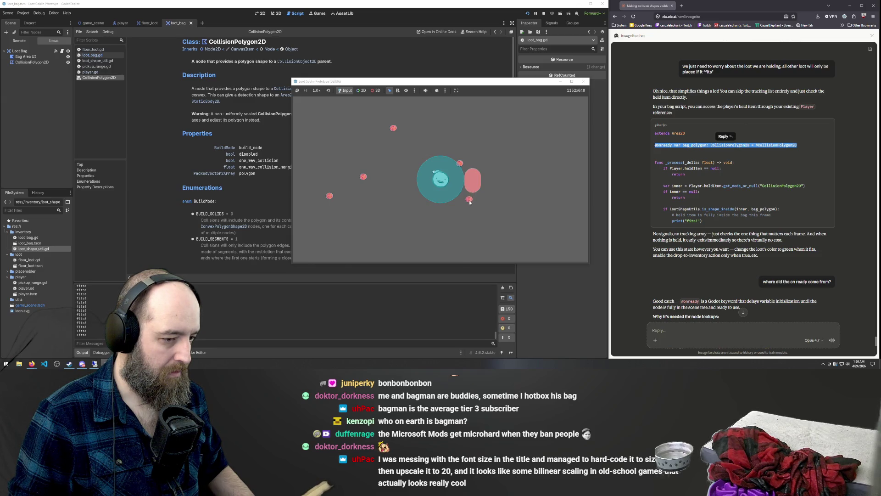
left_click_drag(471, 200, 472, 195)
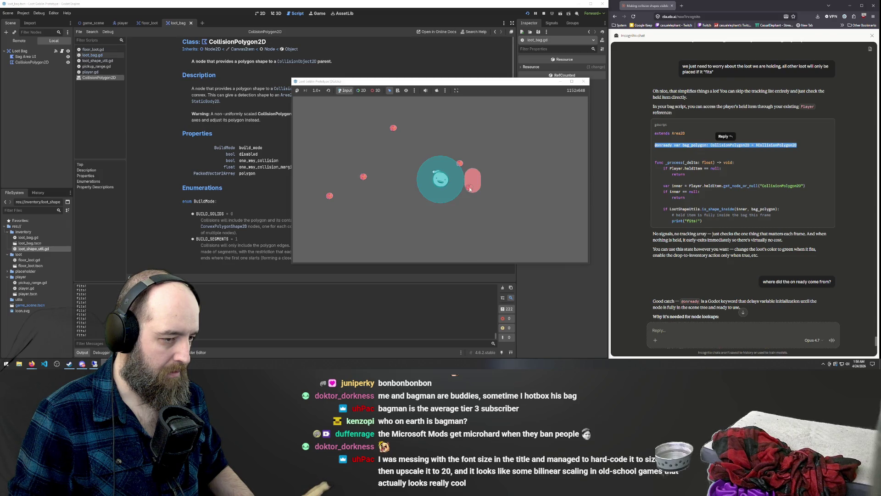
mouse_move(470, 184)
left_mouse_down()
mouse_move(478, 245)
mouse_move(478, 173)
mouse_move(491, 240)
mouse_move(476, 230)
left_mouse_up()
key("d")
key("a")
key("a")
key("w")
key("d")
key("d")
key("d")
key("a")
key("d")
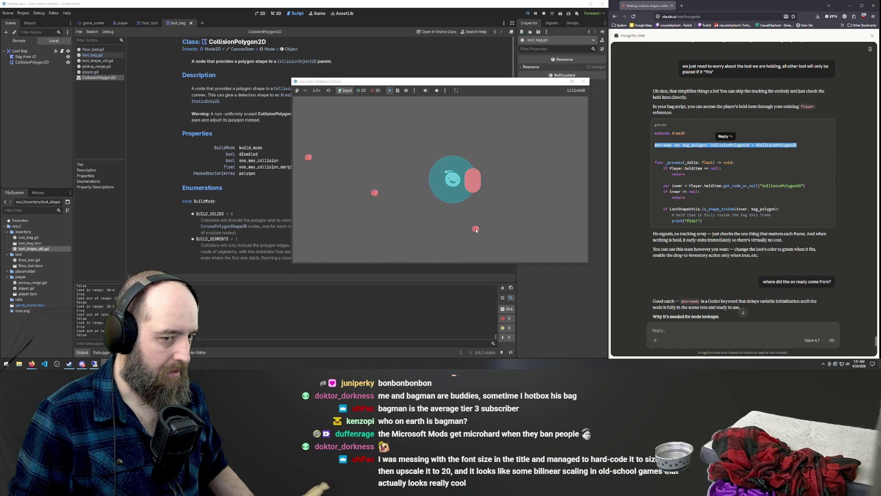
scroll(764, 248, "down", 10)
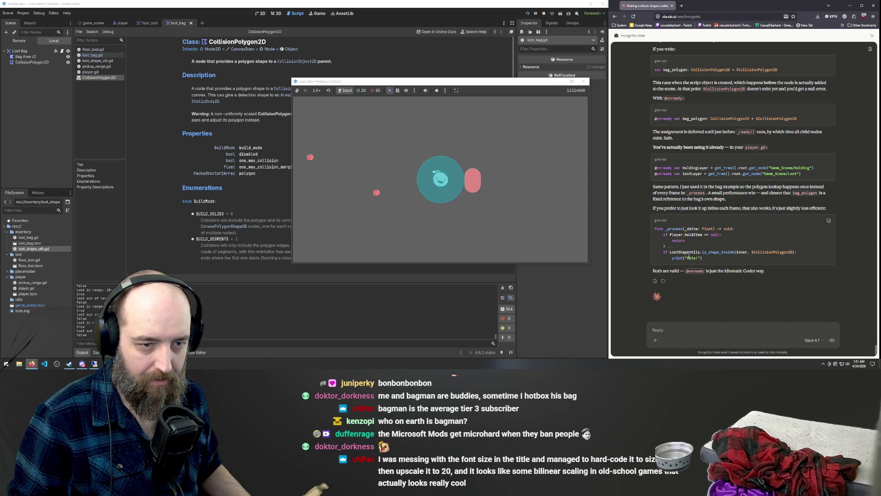
left_click(584, 80)
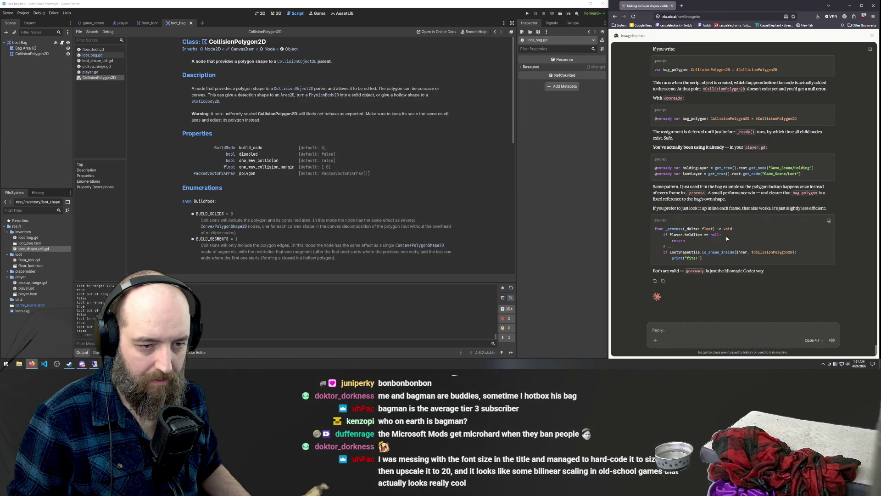
scroll(756, 231, "up", 1)
scroll(756, 230, "up", 2)
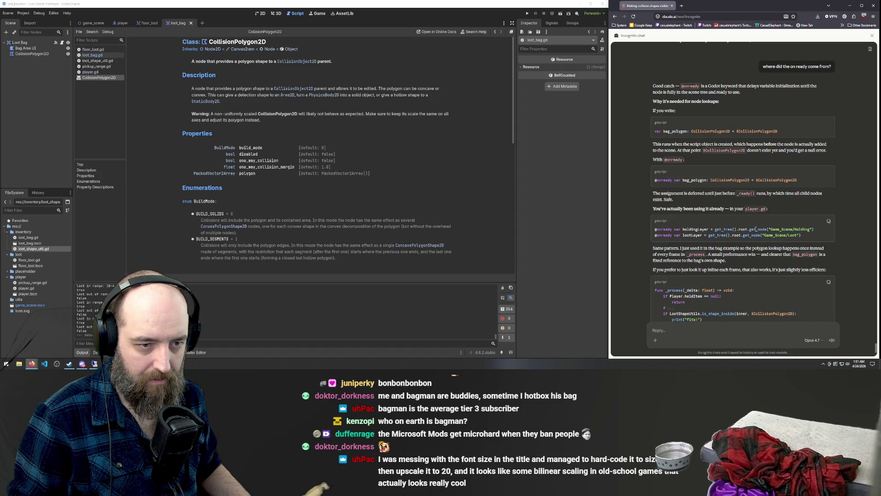
scroll(756, 230, "down", 2)
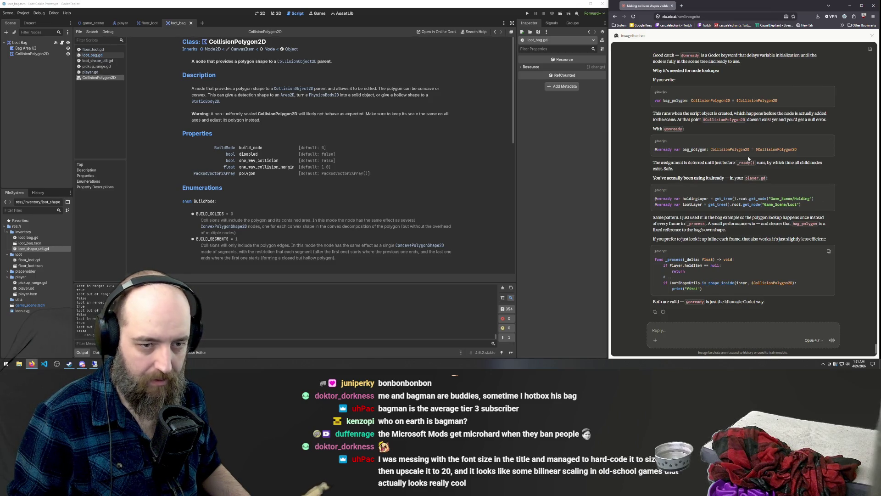
scroll(745, 158, "down", 1)
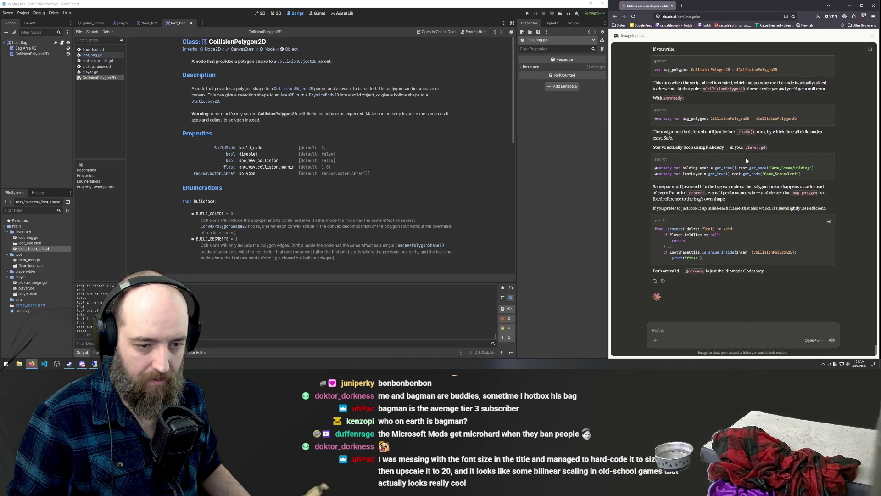
scroll(296, 114, "down", 1)
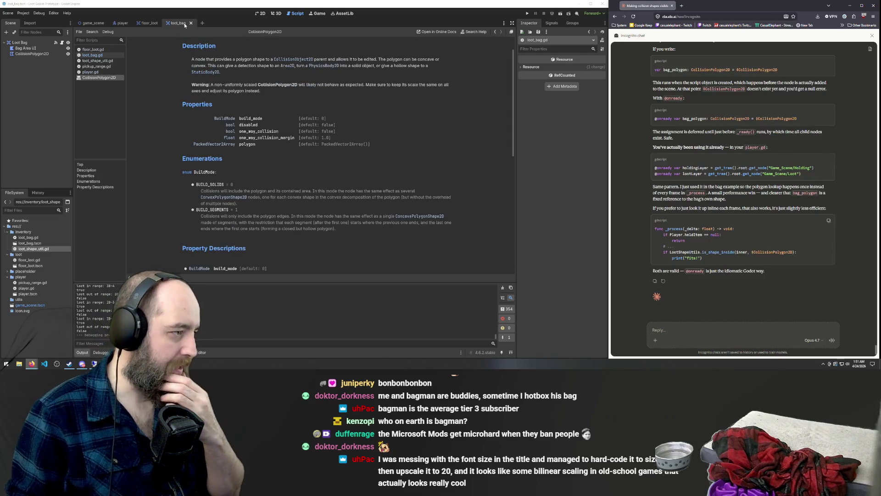
Step: Close the CollisionPolygon2D docs page and pick out the bag_polygon reference on line 18
right_click(117, 79)
left_click(134, 85)
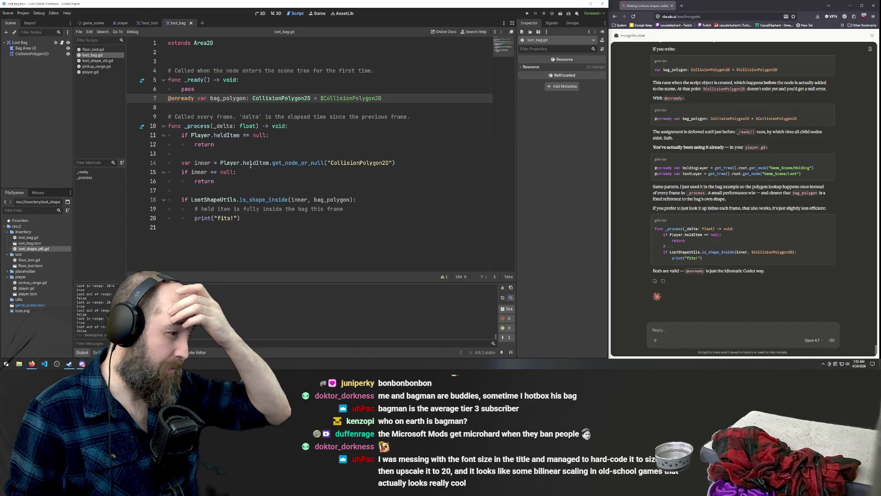
mouse_move(260, 164)
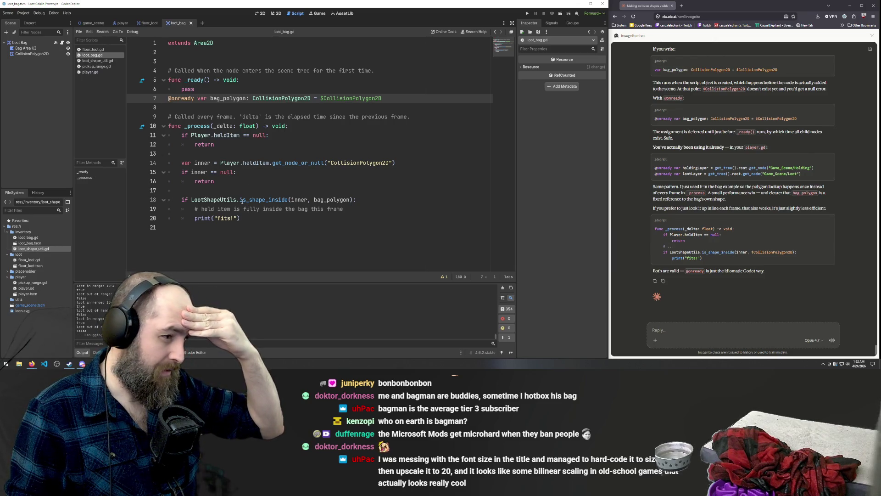
double_click(317, 200)
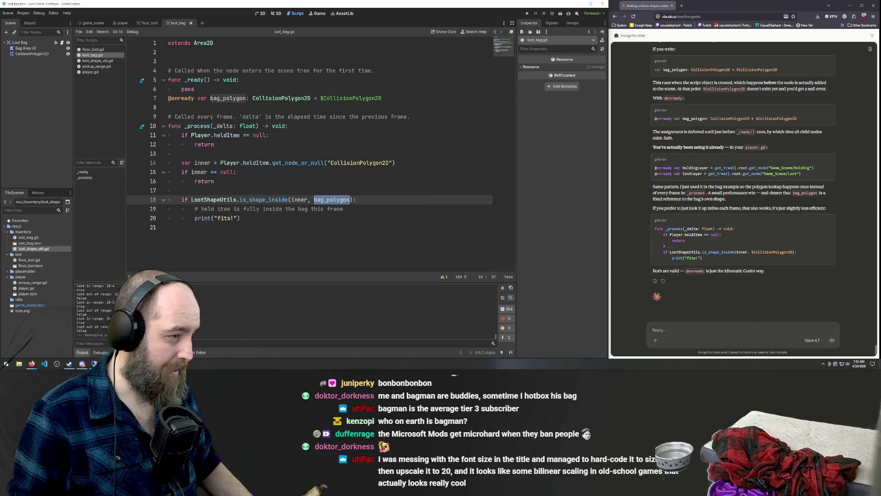
left_click(307, 236)
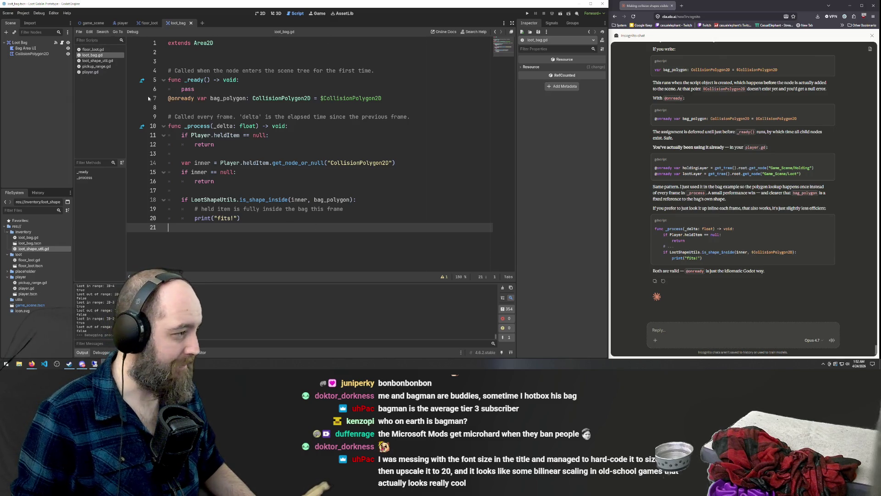
Step: Inspect the CollisionPolygon2D and Loot Bag nodes, then select the node name after $ on line 7
left_click(28, 54)
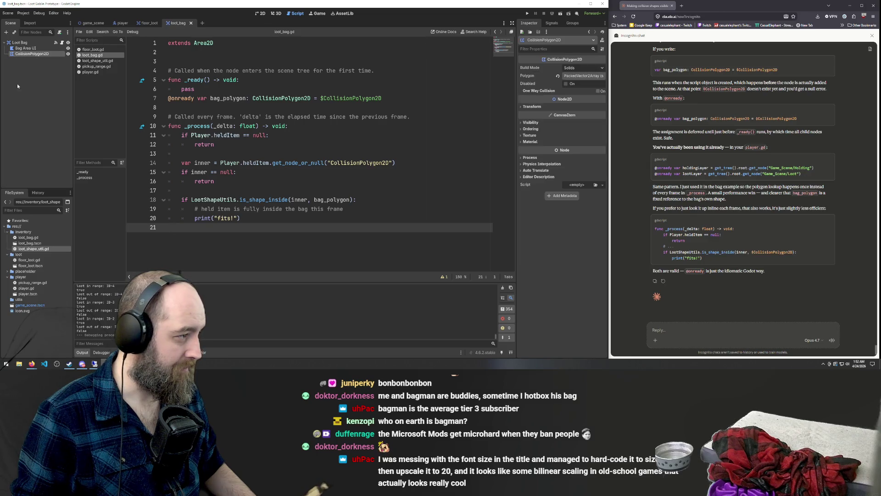
left_click(19, 43)
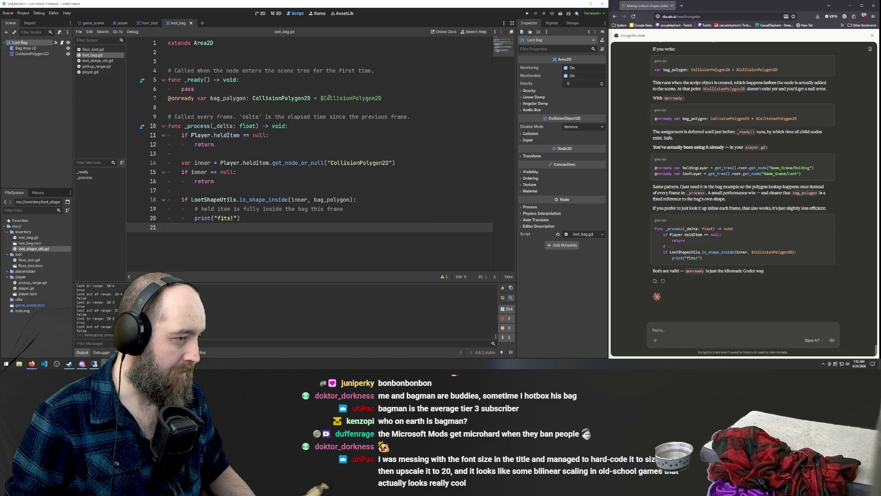
left_click_drag(325, 99, 384, 97)
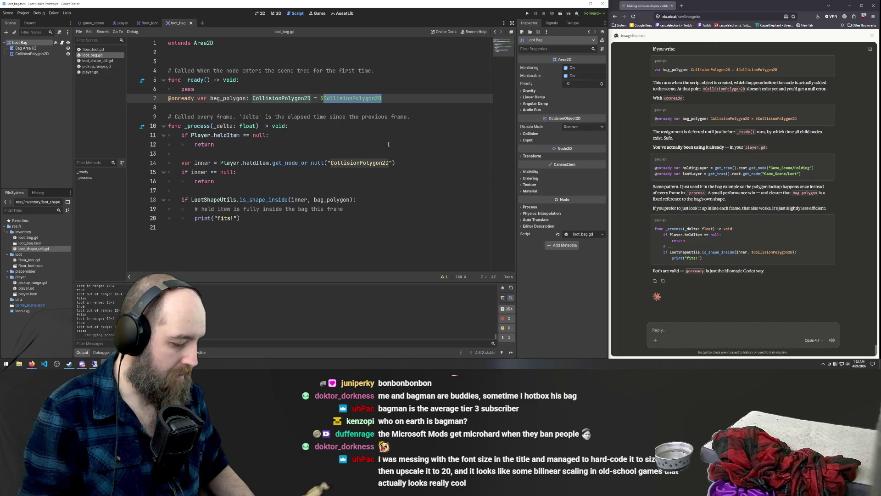
Step: Try renaming line 7's node path to 'Loot Ba', undo back to $CollisionPolygon2D, and save
type("Loot Ba")
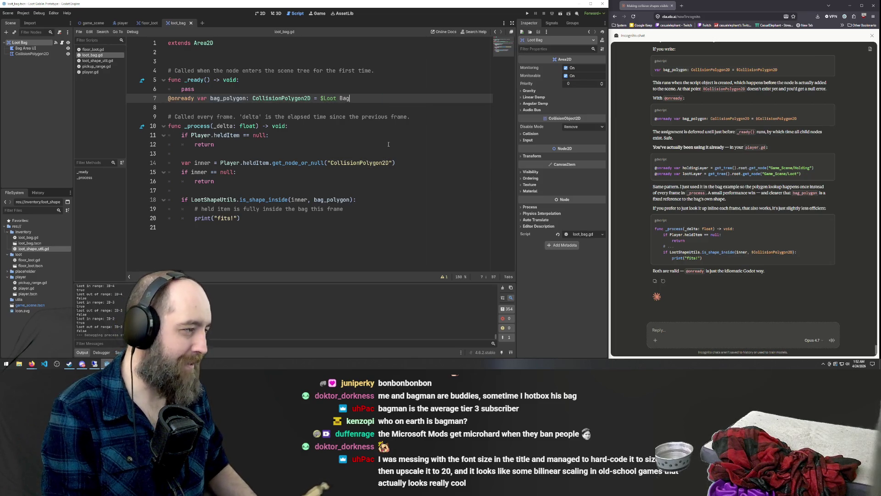
key("BackSpace")
key("BackSpace")
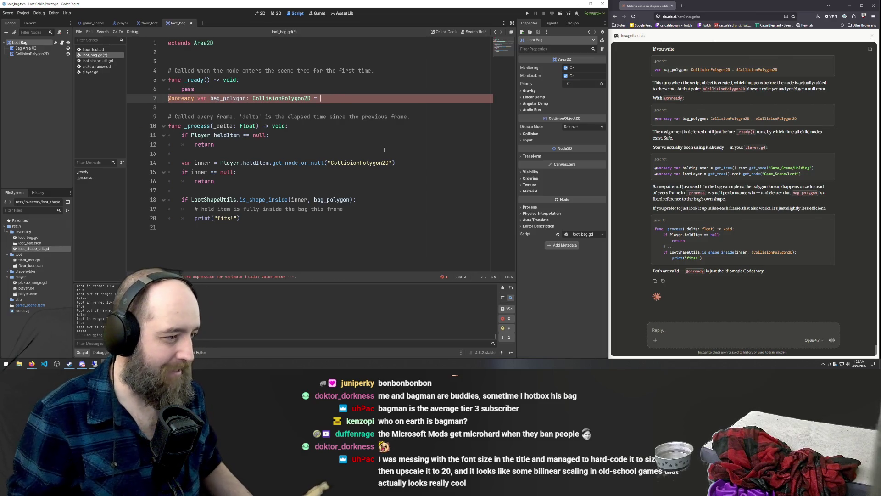
key("ctrl+z")
key("ctrl+z")
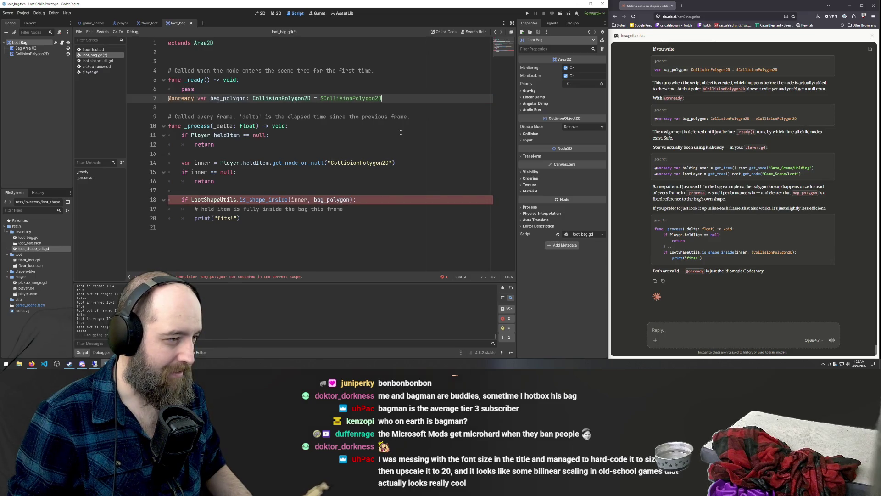
key("ctrl+s")
Step: Review lines 10–15, then cut the pass and bag_polygon lines near line 6
left_click(412, 126)
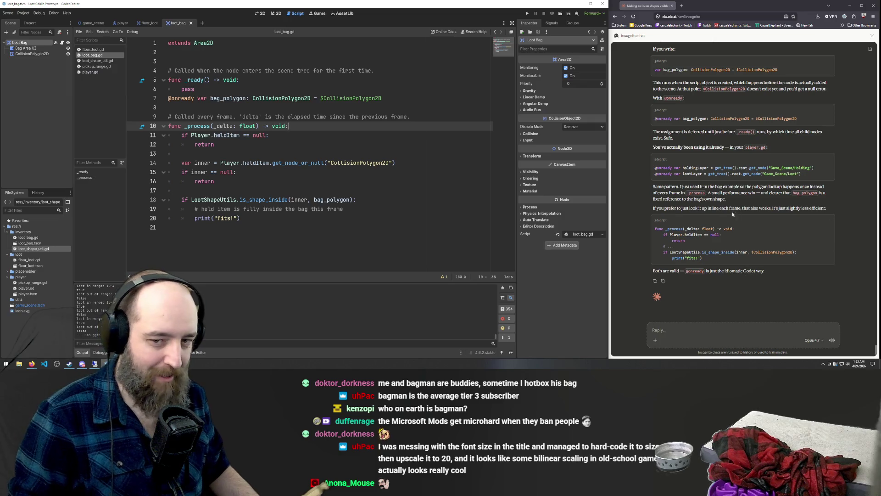
left_click(294, 138)
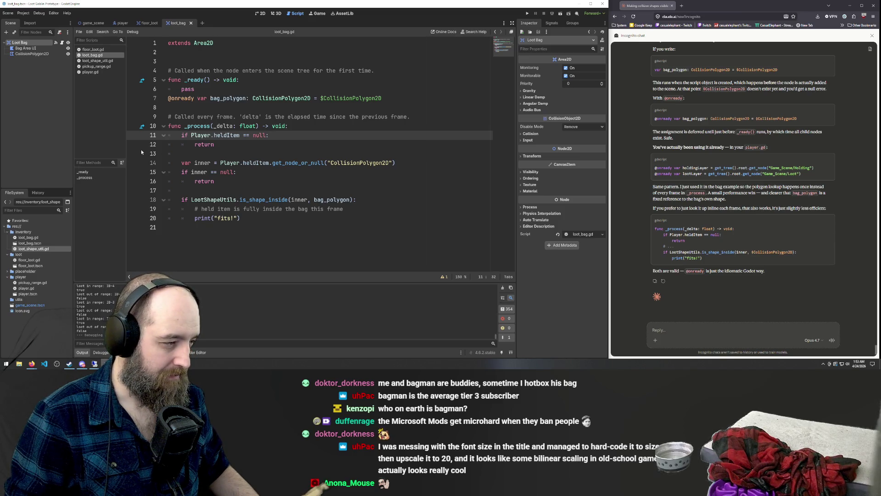
left_click(304, 172)
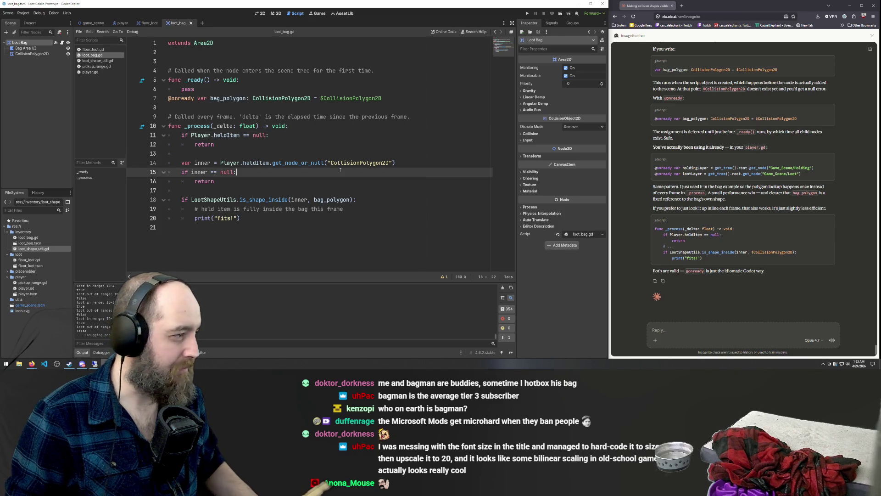
left_click(294, 147)
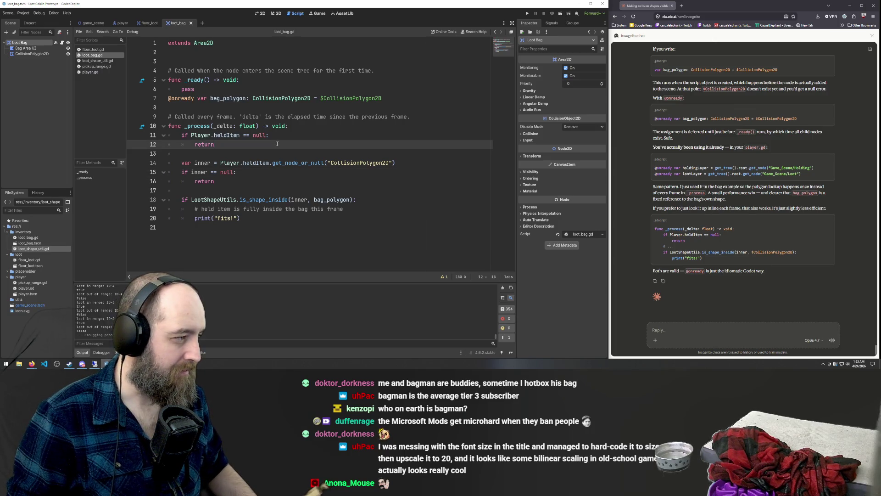
left_click(237, 92)
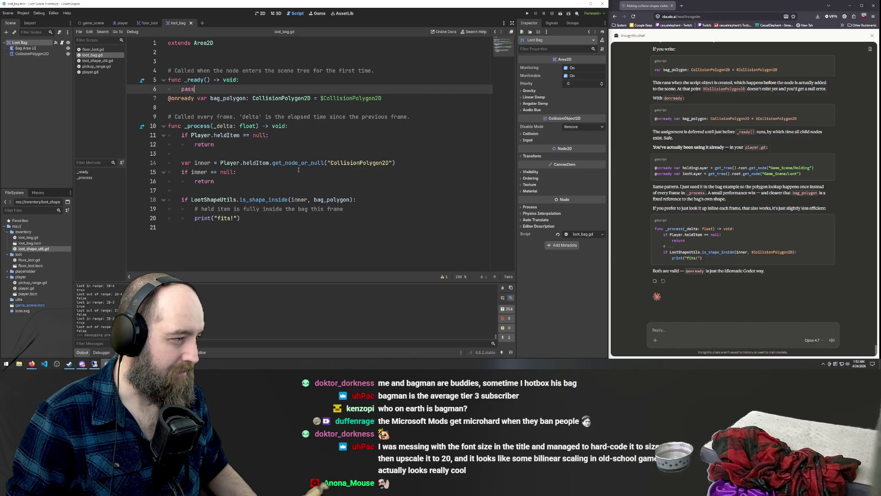
key("Home")
key("Home")
key("shift+Down")
key("shift+End")
key("ctrl+x")
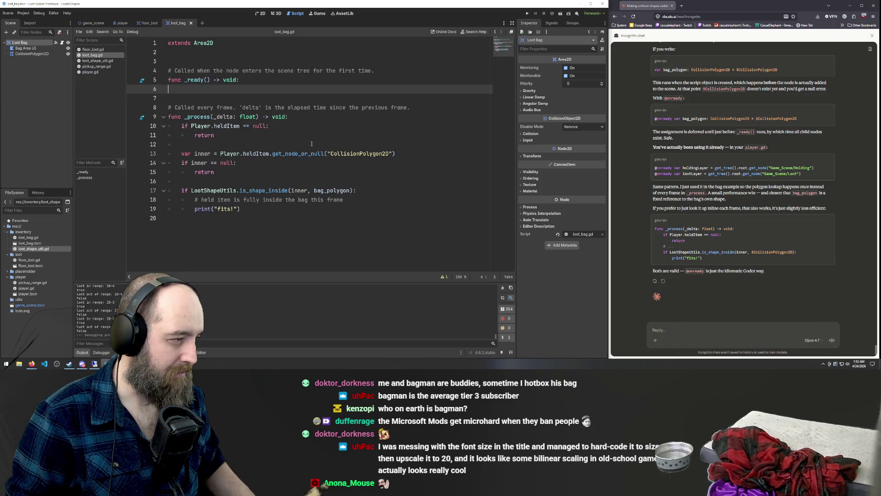
Step: Undo and redo edits to restore $CollisionPolygon2D on line 7, then run the game with F5
key("ctrl+z")
key("ctrl+z")
key("ctrl+z")
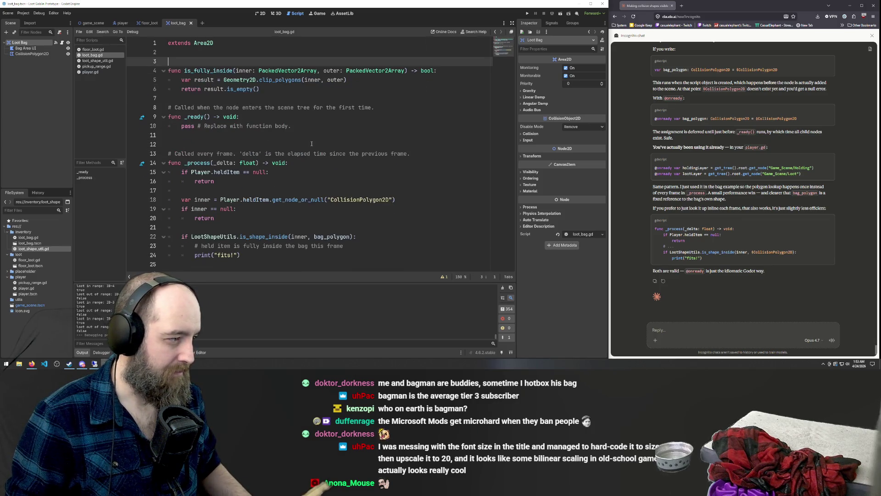
key("ctrl+z")
key("ctrl+z")
key("ctrl+z")
key("ctrl+shift+z")
key("ctrl+shift+z")
key("ctrl+shift+z")
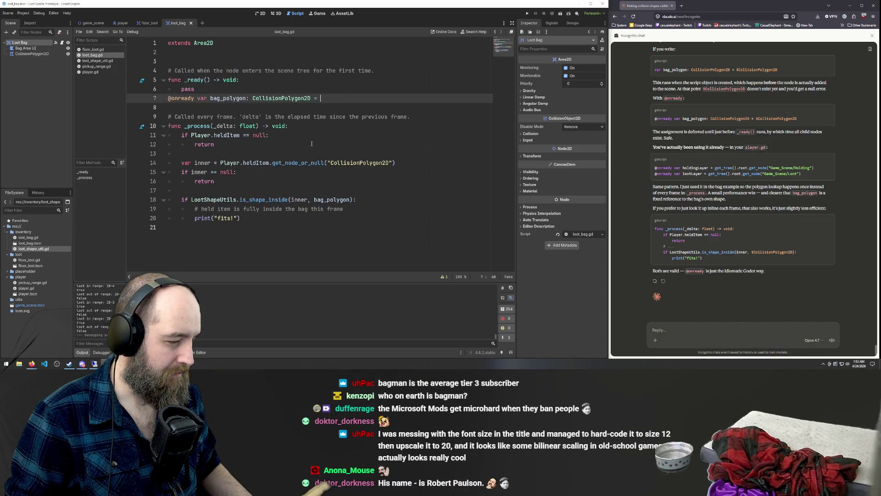
key("ctrl+z")
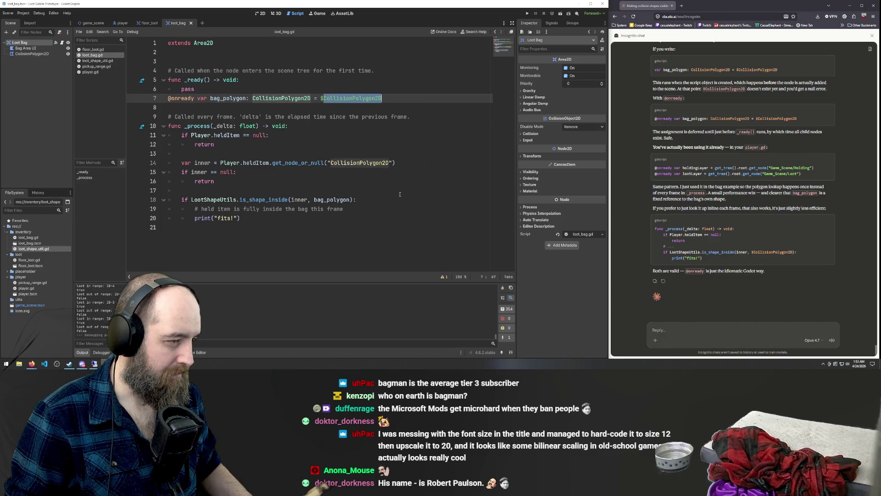
left_click(399, 194)
key("Up")
key("Up")
key("Up")
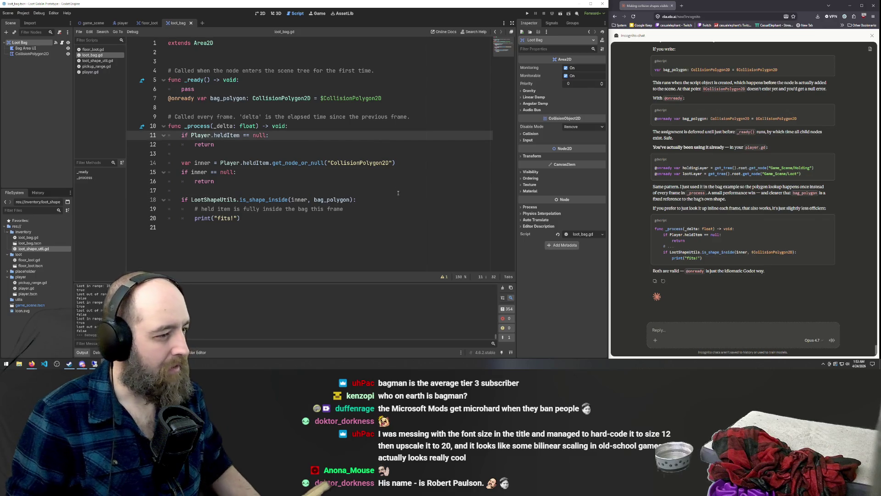
key("F5")
Step: Carry the red loot item through the bag and out below it while walking left
mouse_move(456, 197)
left_mouse_down()
mouse_move(469, 180)
mouse_move(472, 210)
left_mouse_up()
key("a")
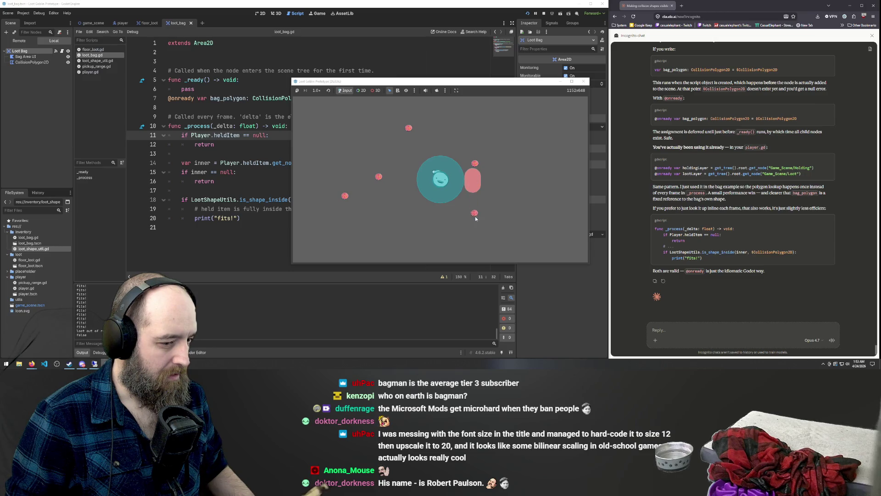
mouse_move(472, 179)
left_mouse_down()
mouse_move(473, 204)
mouse_move(472, 189)
mouse_move(505, 179)
mouse_move(490, 187)
mouse_move(493, 219)
left_mouse_up()
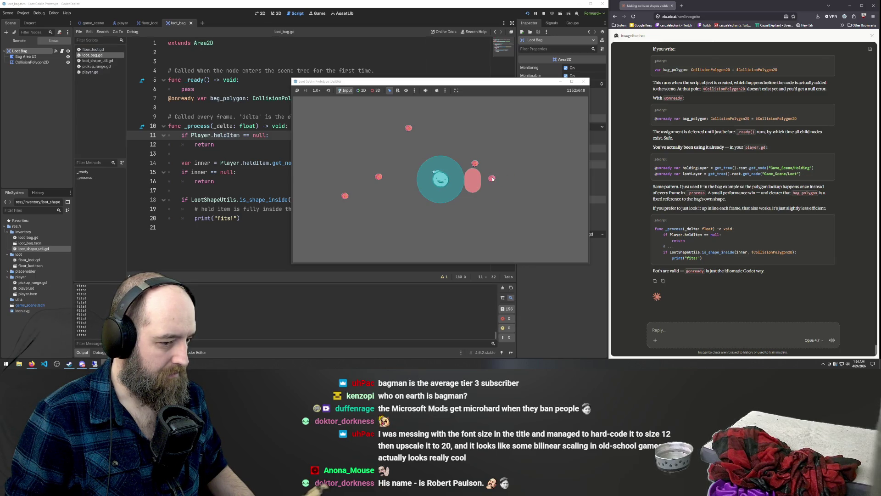
key("a")
mouse_move(492, 182)
left_mouse_down()
mouse_move(523, 178)
mouse_move(580, 228)
mouse_move(390, 181)
mouse_move(450, 184)
mouse_move(427, 186)
mouse_move(459, 195)
mouse_move(467, 225)
left_mouse_up()
Step: Walk the player with WASD so the held loot enters and leaves the bag, watching fits!/false output
key("a")
key("w")
key("d")
key("s")
key("w")
key("s")
key("d")
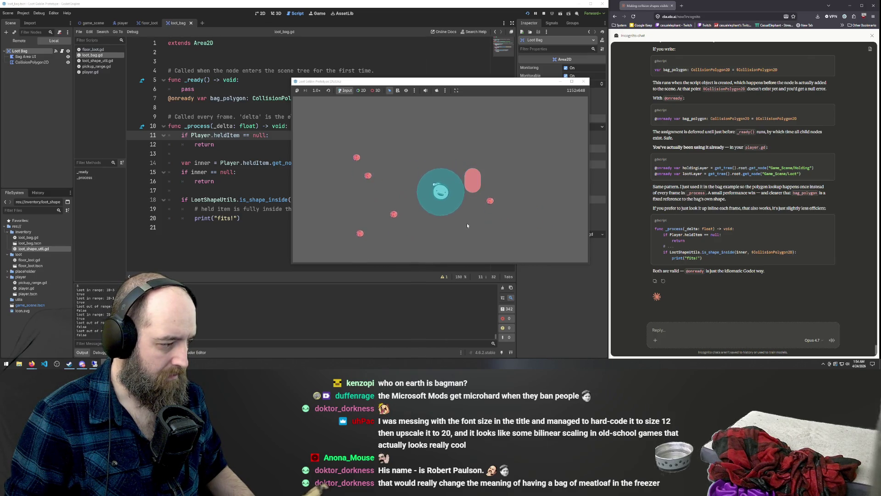
key("d")
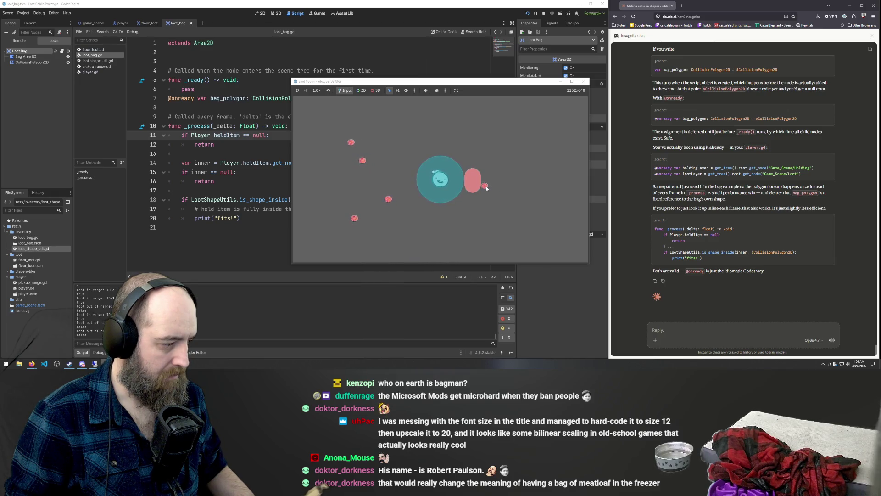
key("d")
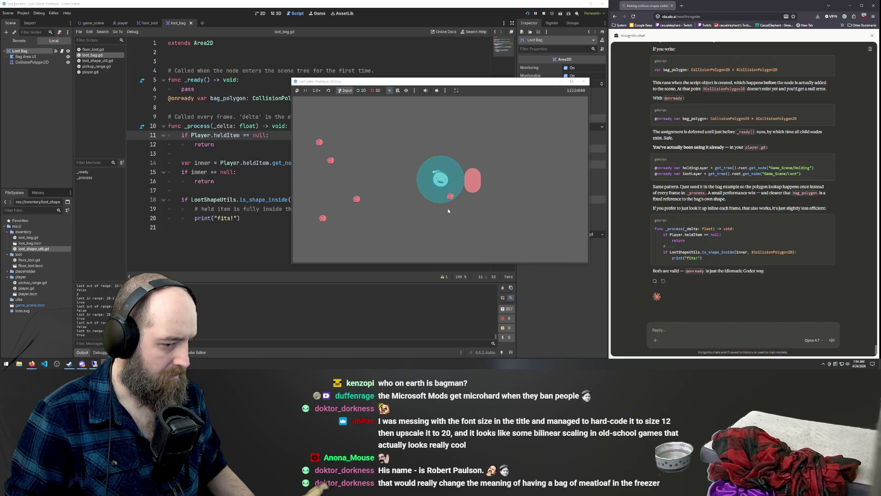
key("a")
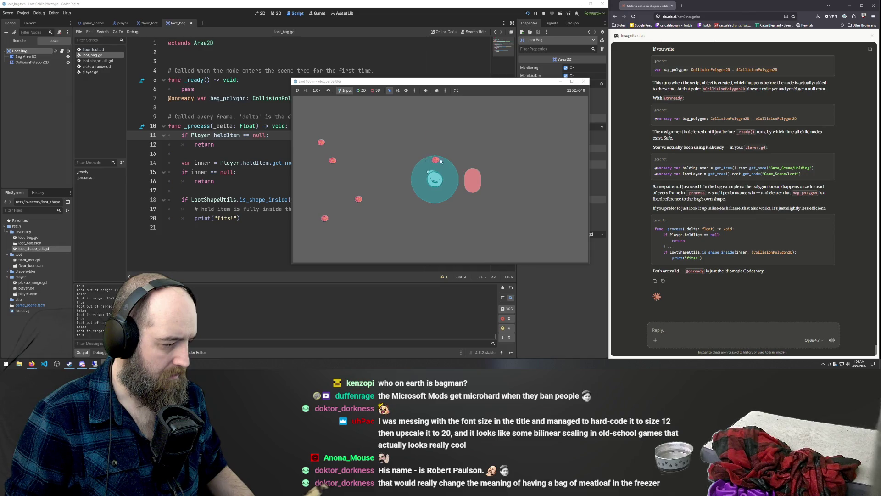
key("a")
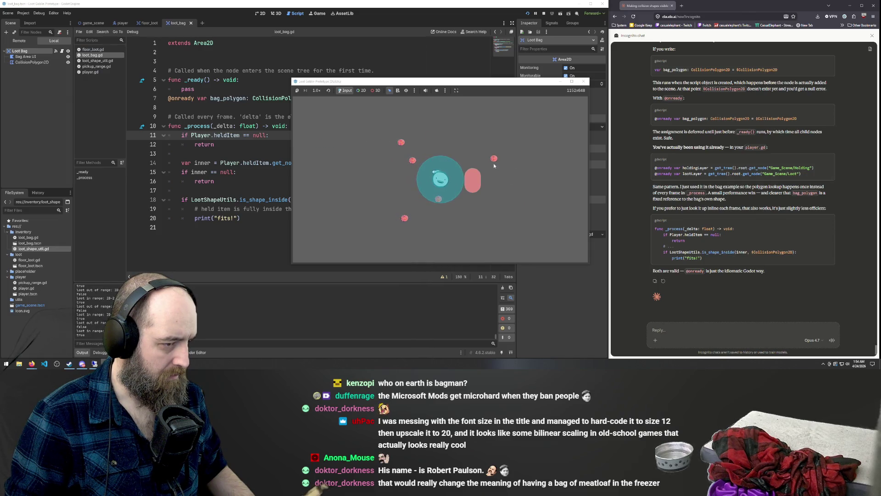
key("a")
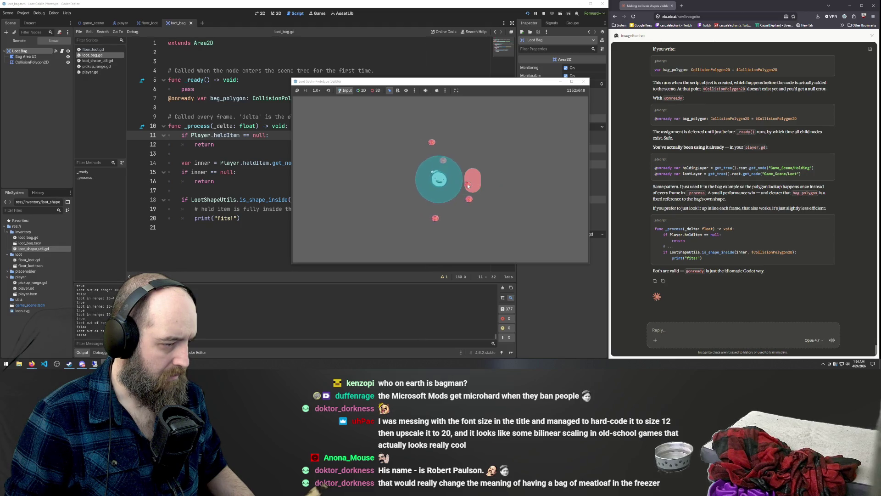
key("a")
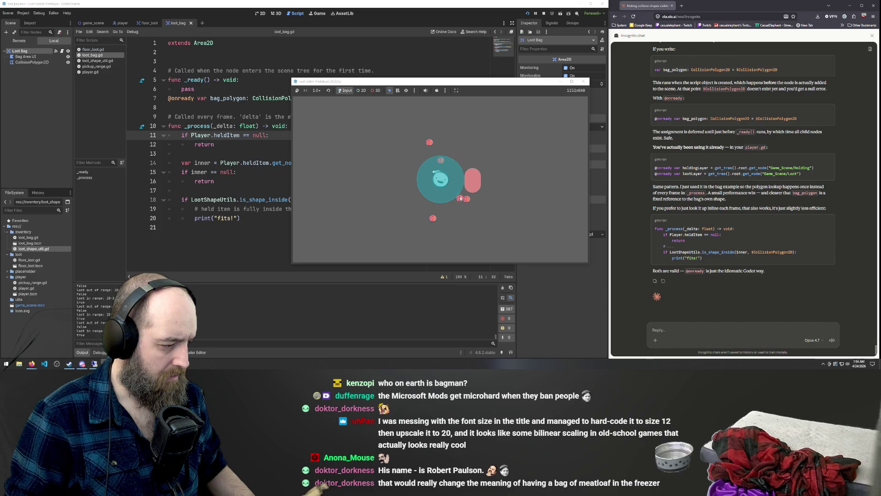
Step: Close the game, report to Claude that the loot area doesn't track the collision shape when moving, then show game_scene
key("d")
left_click(583, 82)
left_click(702, 330)
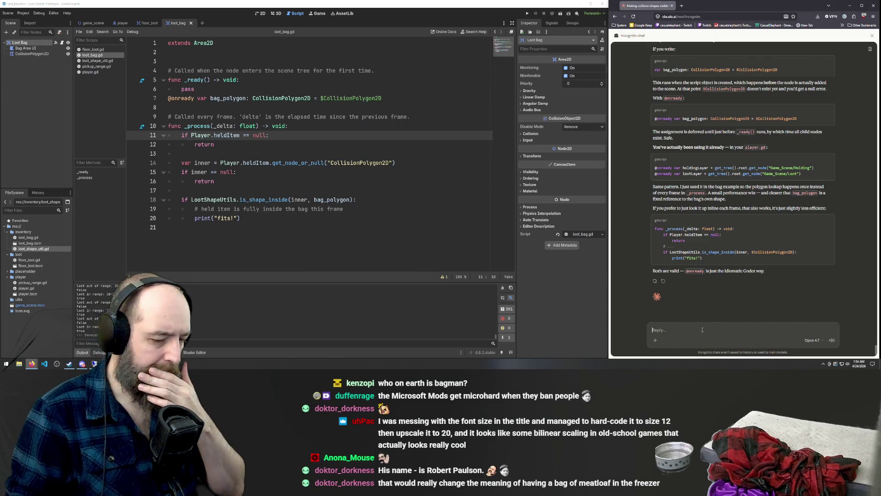
type("the loo")
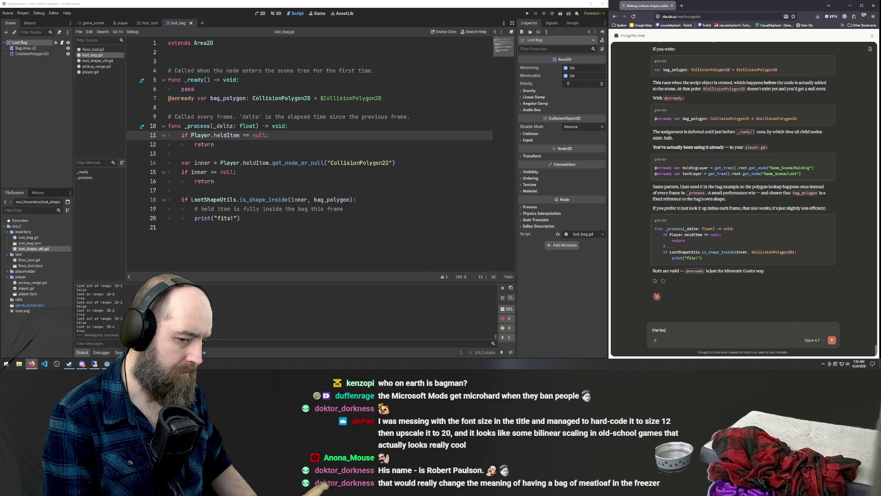
type("t area seems to")
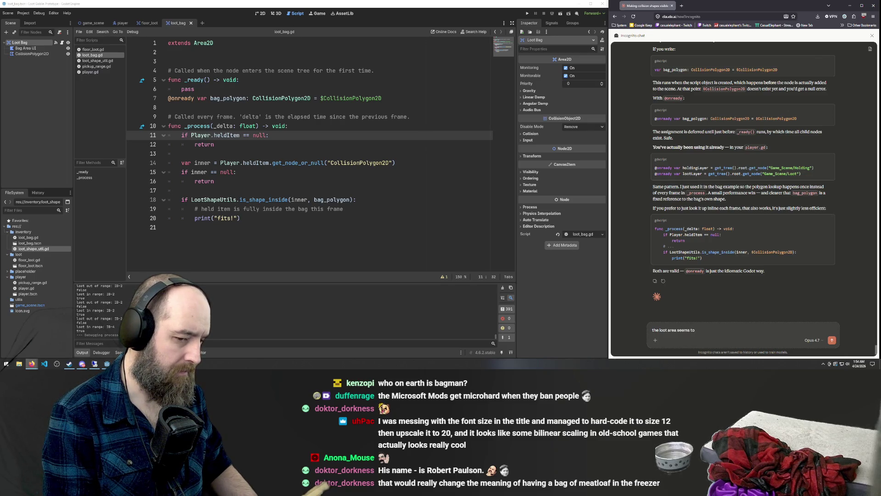
type("st")
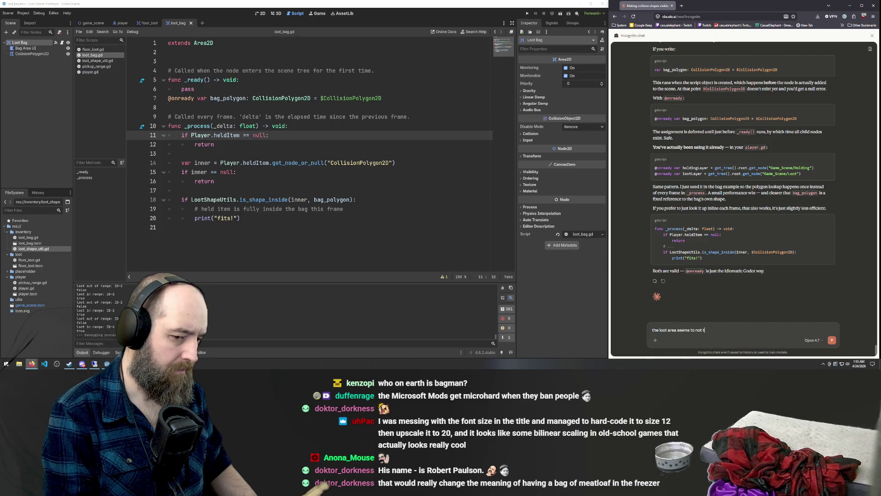
type(" with th")
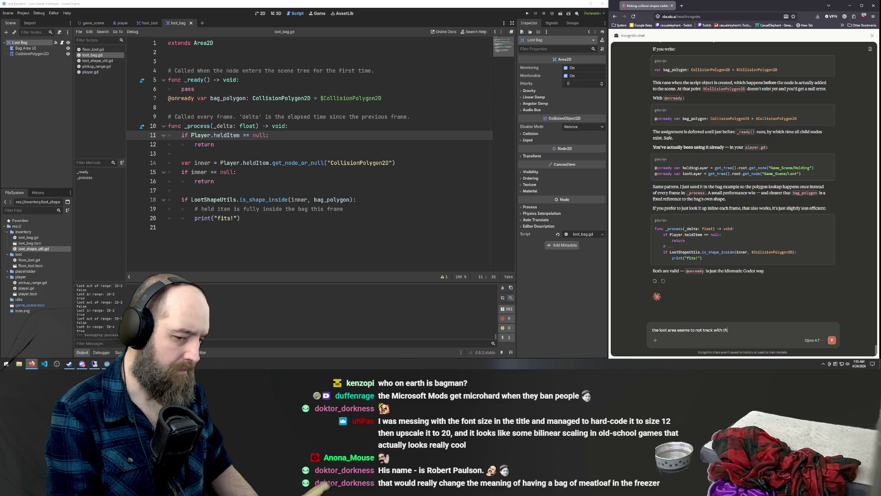
type("e collision ")
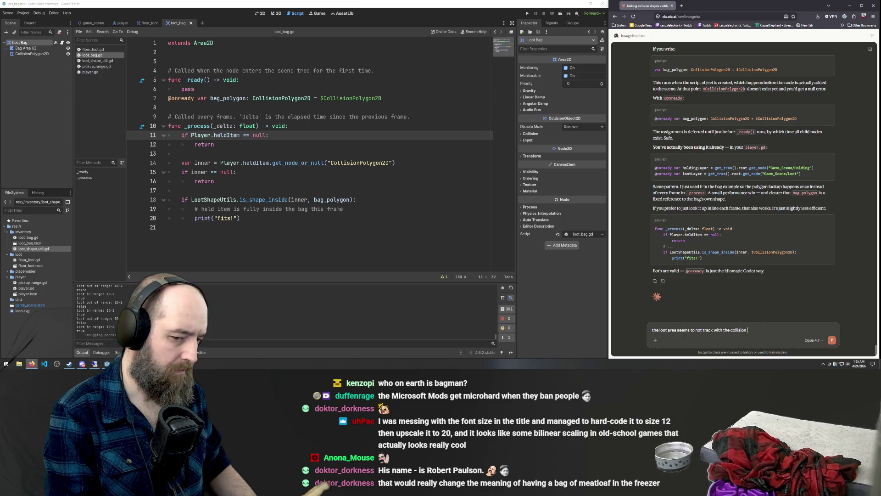
type(" shape when I move")
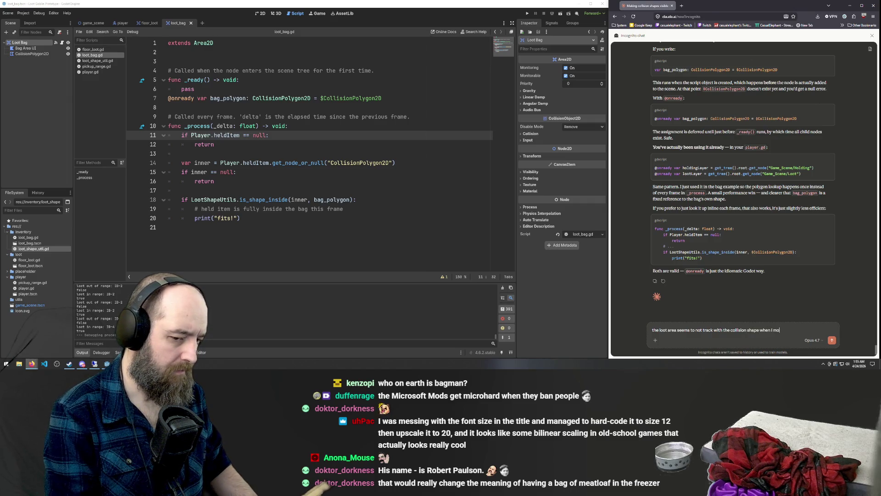
key("Return")
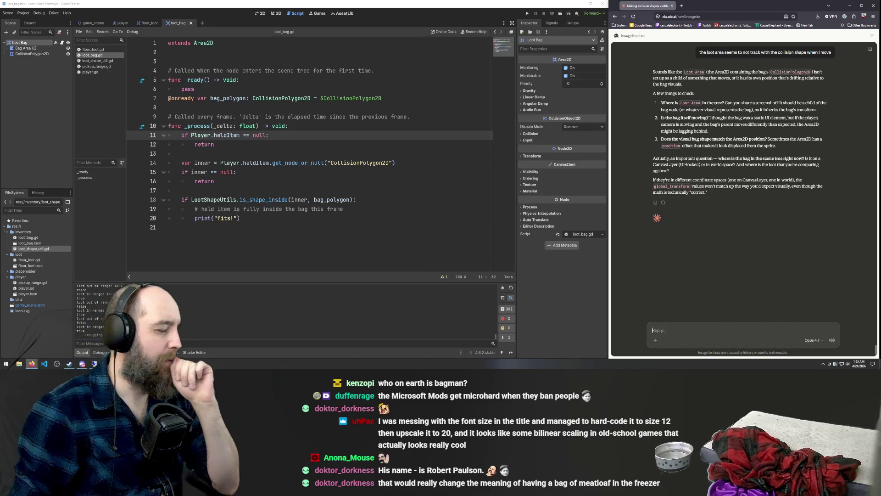
key("ctrl+Tab")
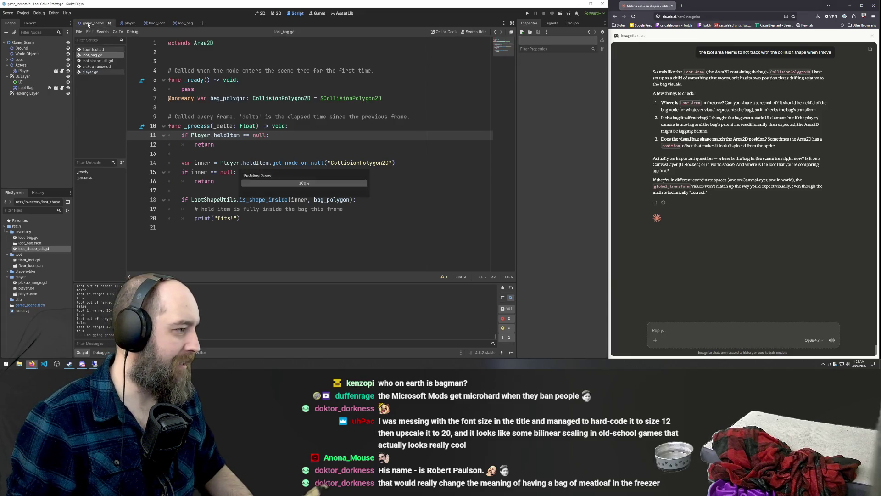
left_click(6, 364)
Step: Snip the Game_Scene tree panel with Snipping Tool and send the image to Claude
type("sn")
key("Return")
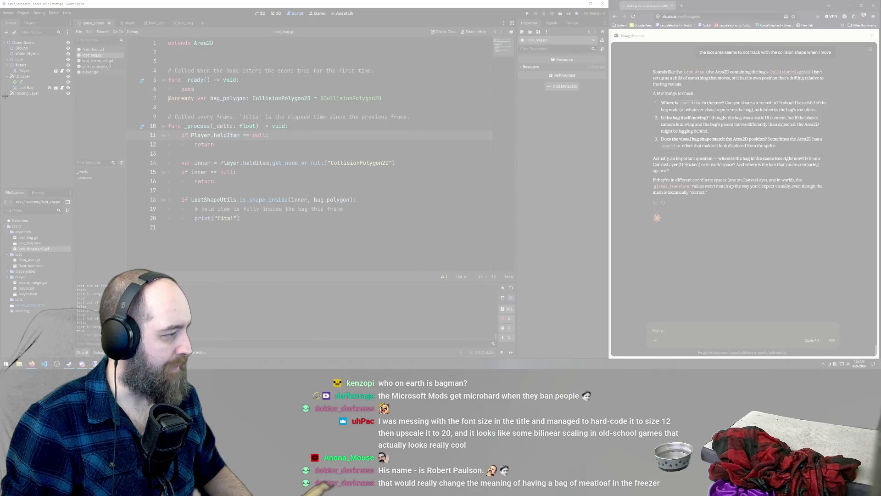
left_click_drag(3, 96, 72, 37)
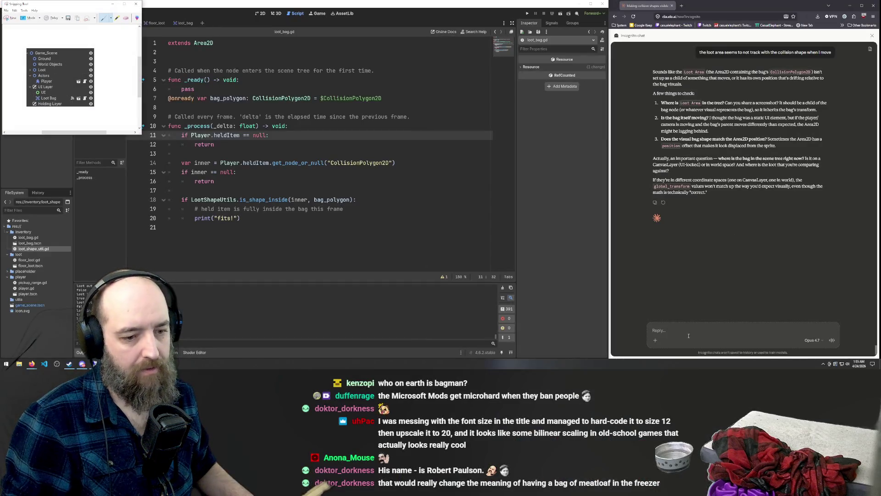
key("ctrl+v")
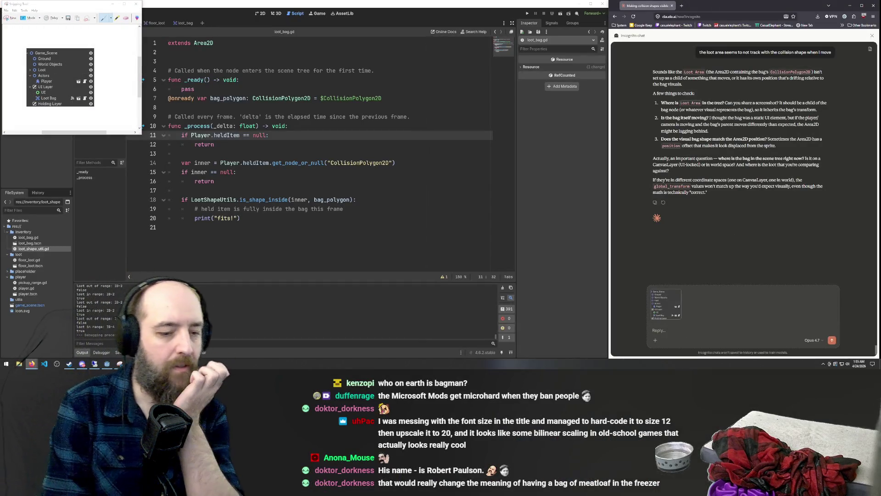
key("Return")
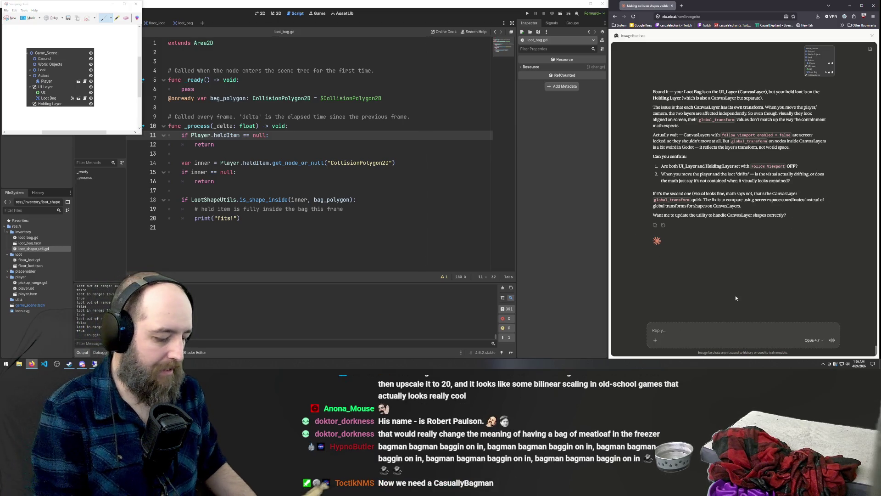
Step: Tell Claude 'I need one to be on and one to be off' about Follow Viewport
type("Ineed one to be on and one to be off")
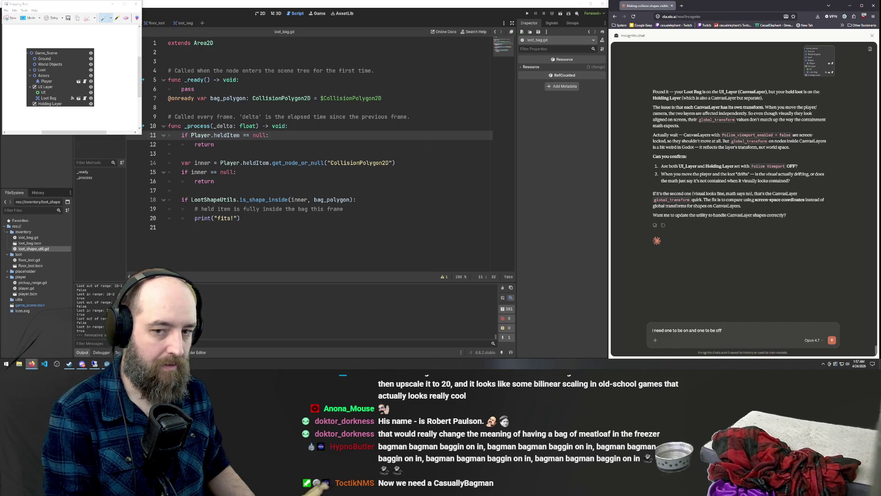
type(".")
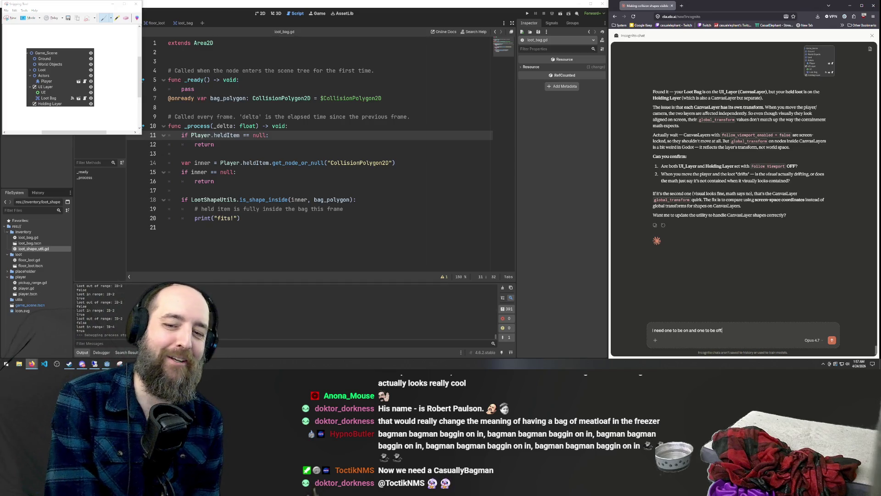
key("Return")
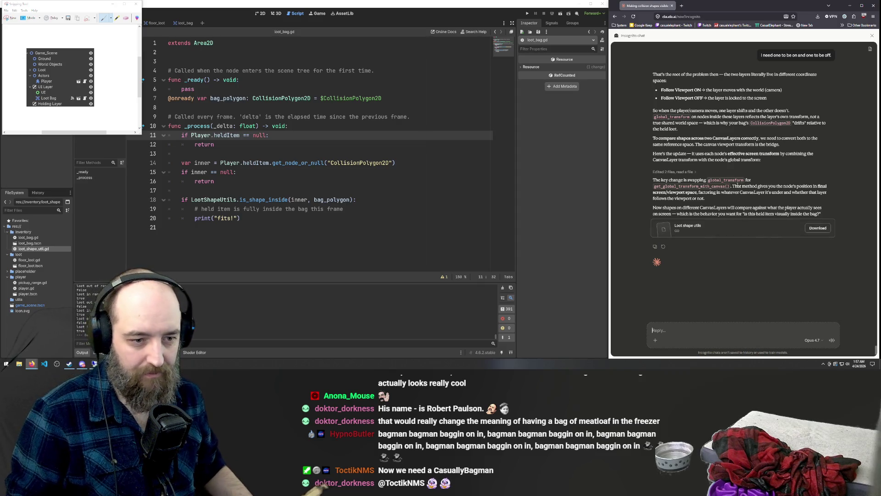
Step: Copy Claude's updated Loot shape utils code and replace all of loot_shape_util.gd with it
left_click(760, 230)
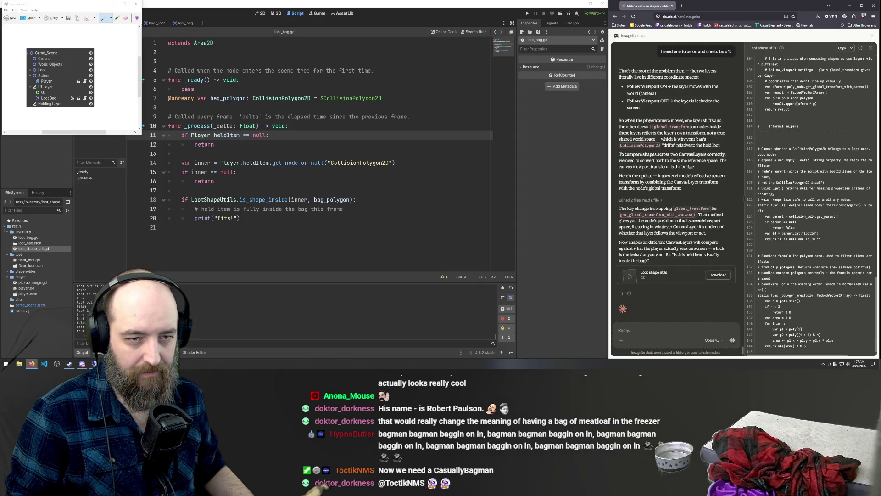
scroll(793, 142, "up", 10)
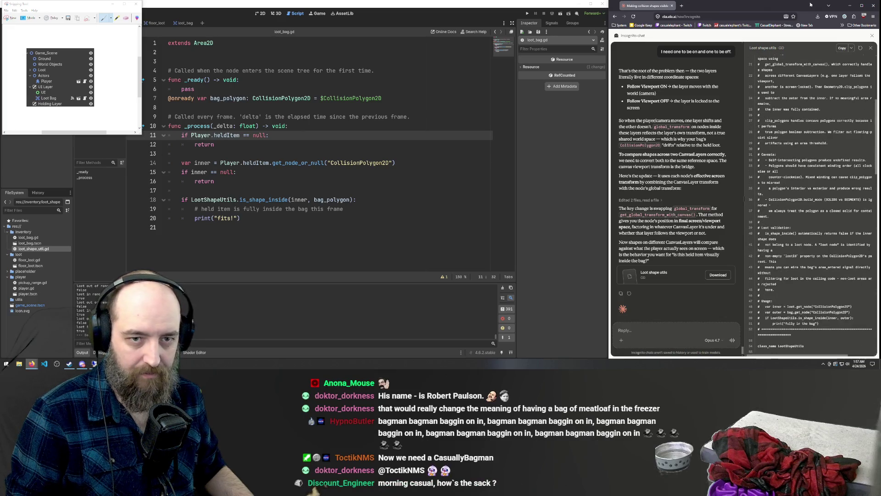
left_click(317, 172)
double_click(32, 250)
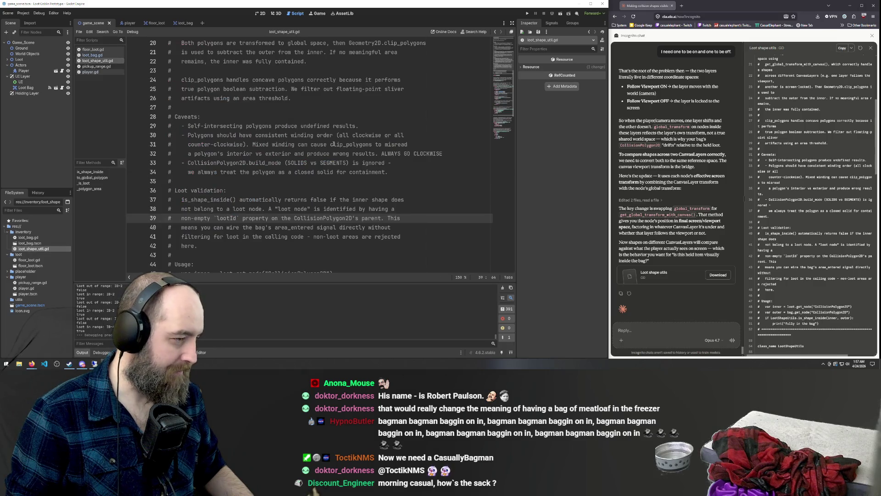
key("ctrl+a")
key("ctrl+v")
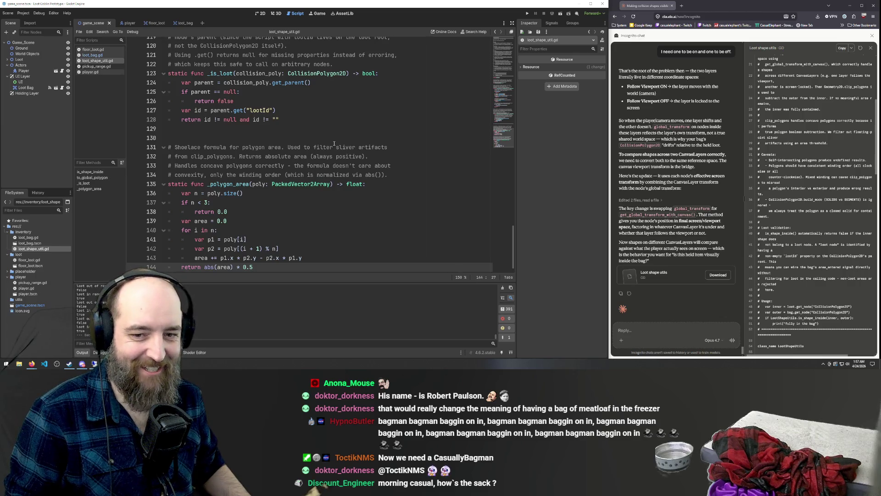
left_click(269, 175)
Step: Run the game, walk the player left, and drop the held loot inside the pink bag
key("F5")
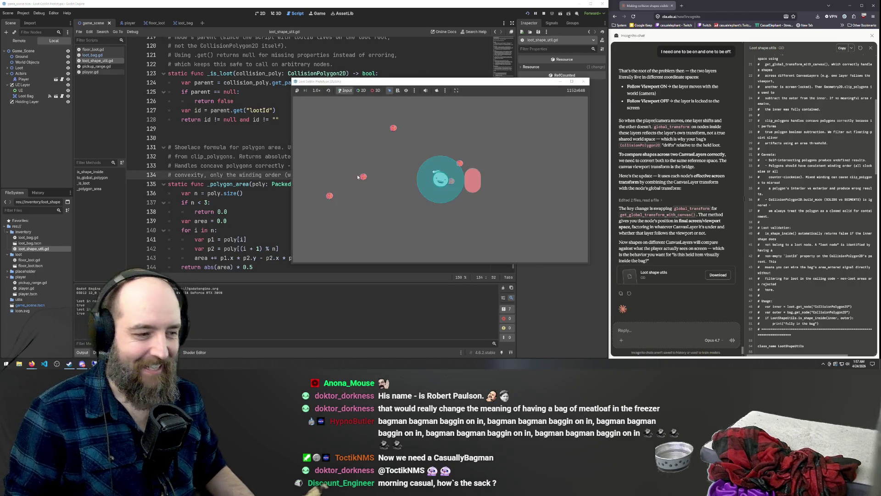
key("a")
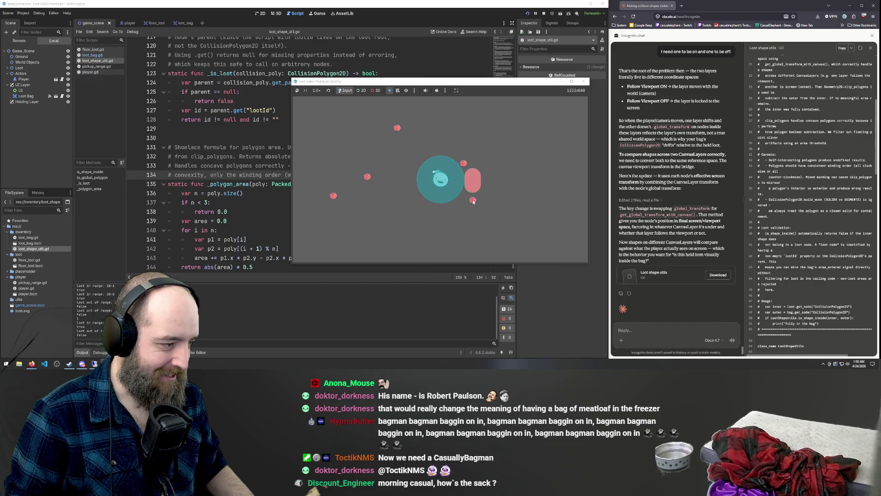
key("a")
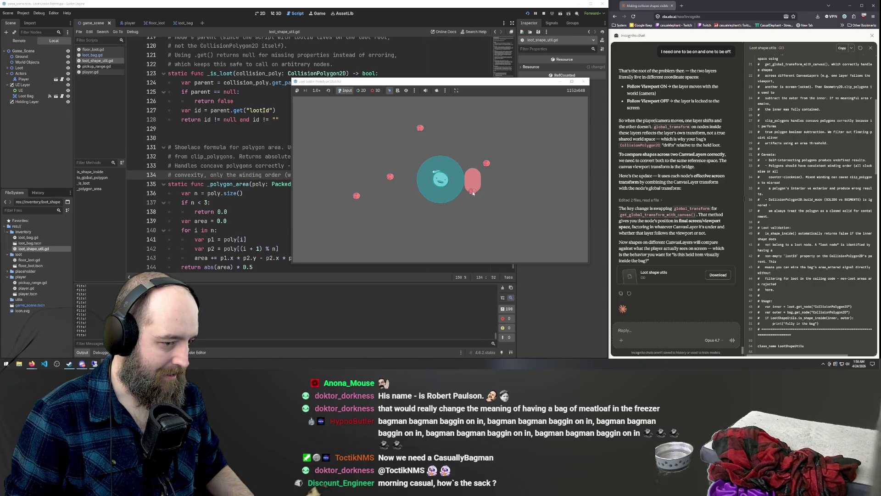
key("a")
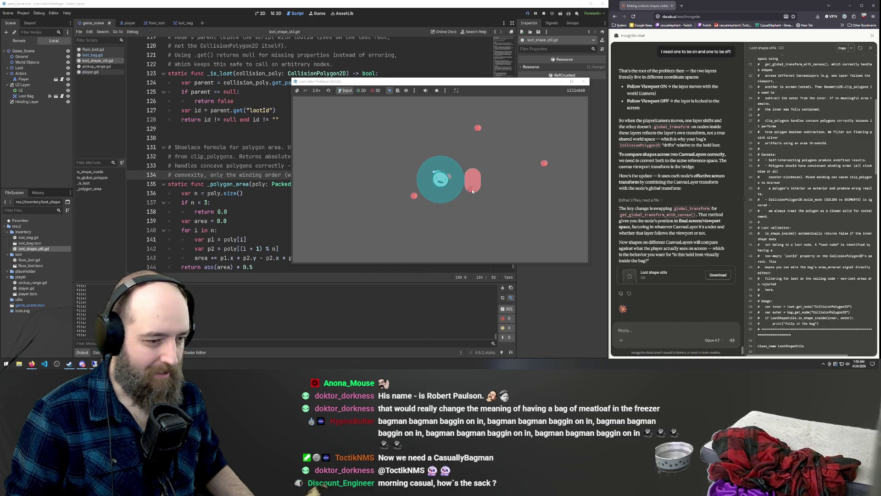
left_click_drag(473, 193, 470, 205)
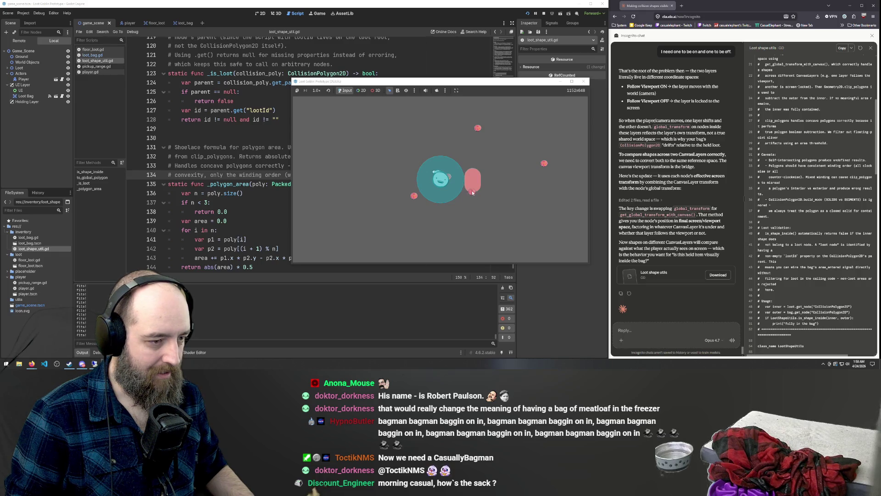
mouse_move(473, 192)
left_mouse_down()
mouse_move(471, 212)
mouse_move(438, 176)
mouse_move(448, 244)
mouse_move(453, 192)
left_mouse_up()
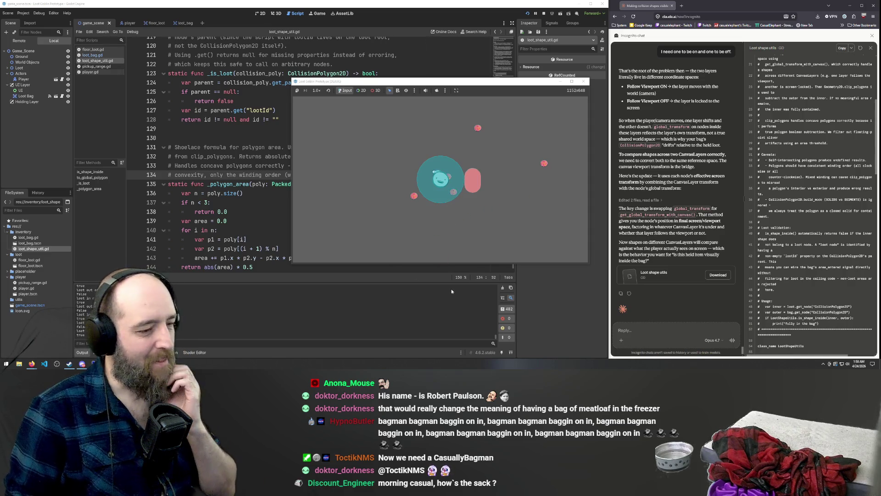
Step: Carry more loot onto the bag, drop the small loot into it, then close the chat code panel
key("Left")
key("Right")
mouse_move(444, 194)
left_mouse_down()
mouse_move(429, 201)
mouse_move(471, 190)
left_mouse_up()
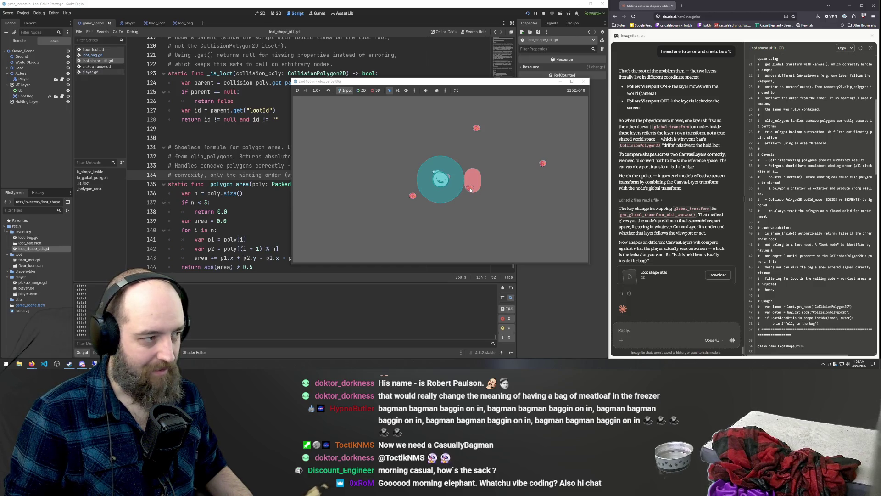
left_click_drag(466, 205, 468, 180)
key("Right")
key("Right")
mouse_move(451, 182)
left_mouse_down()
mouse_move(435, 198)
mouse_move(439, 179)
mouse_move(454, 188)
mouse_move(471, 183)
left_mouse_up()
key("Left")
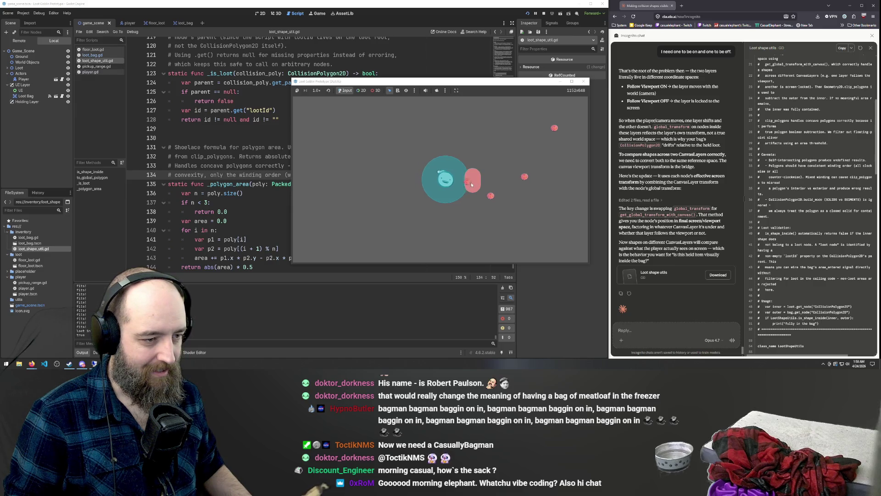
key("Right")
key("Left")
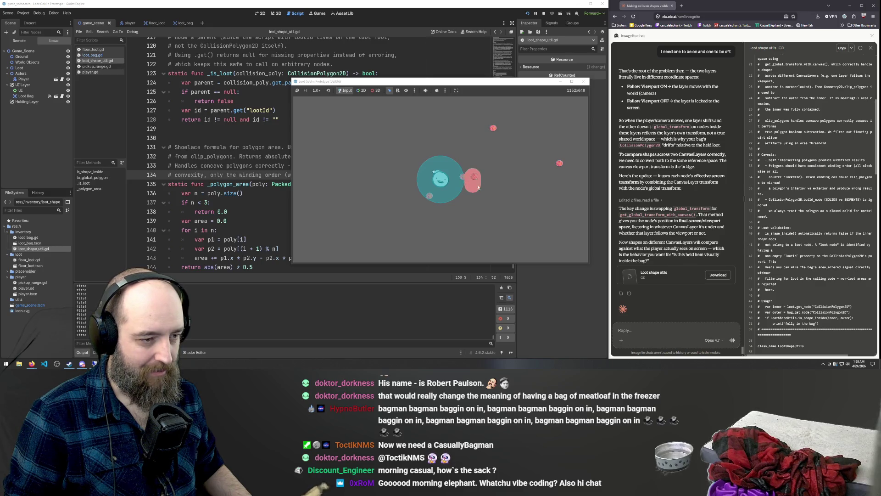
key("Left")
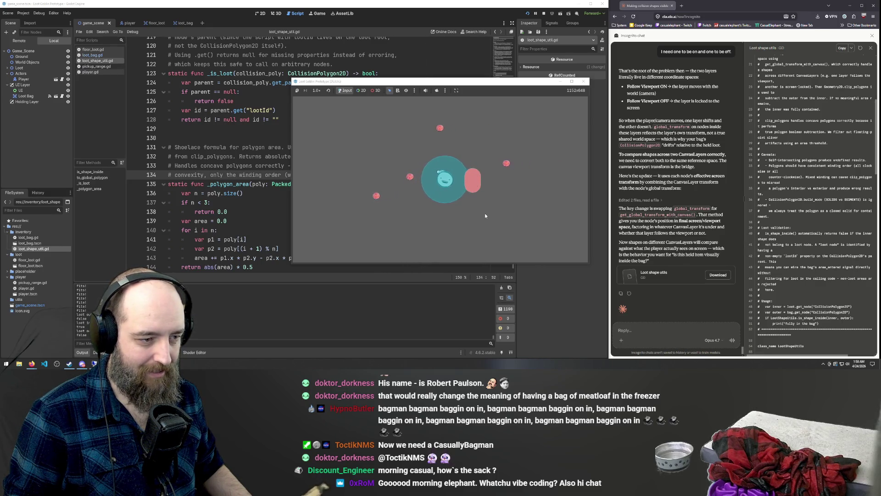
key("Left")
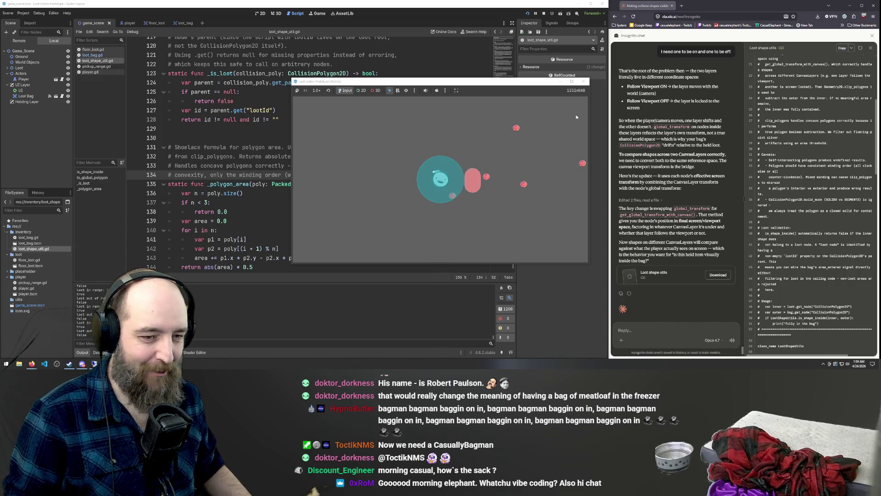
left_click(870, 53)
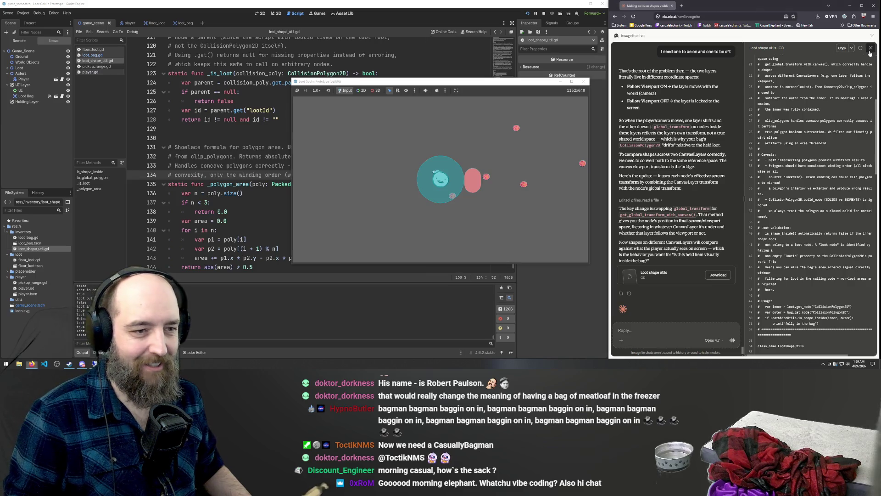
left_click(870, 48)
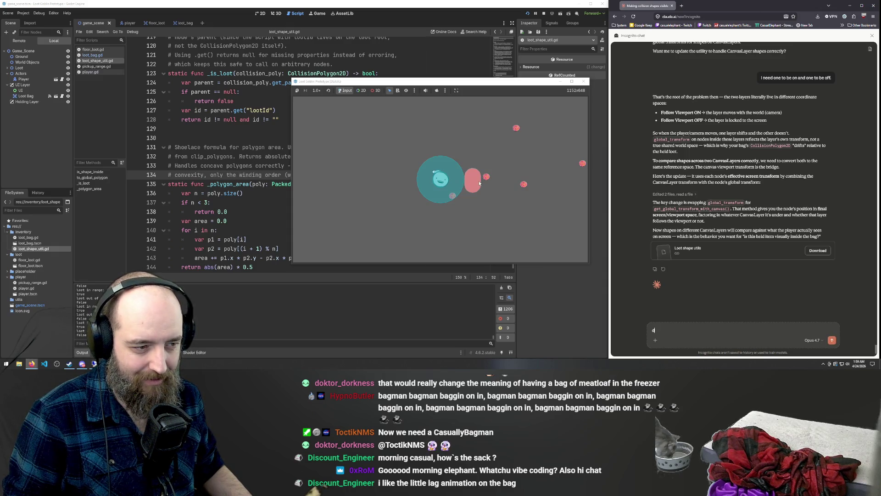
Step: Bring the editor forward over the game, review loot_shape_util.gd, and open the loot_bag scene
key("BackSpace")
left_click(230, 147)
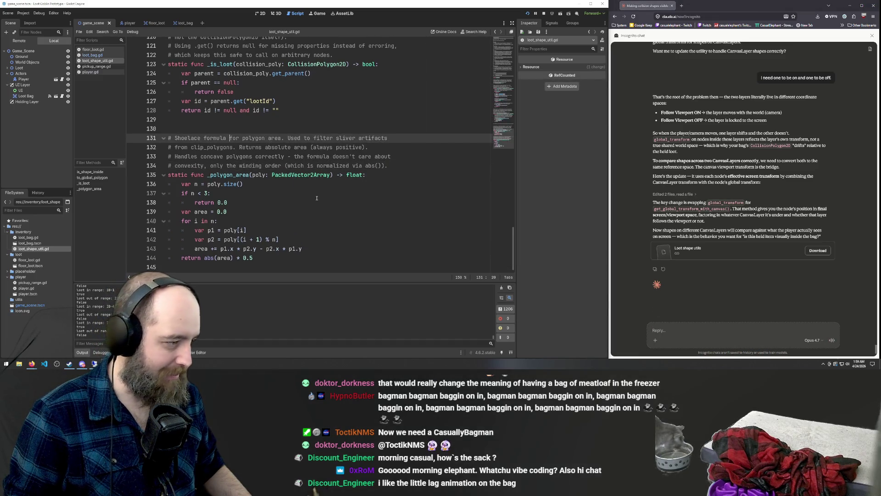
scroll(317, 198, "up", 20)
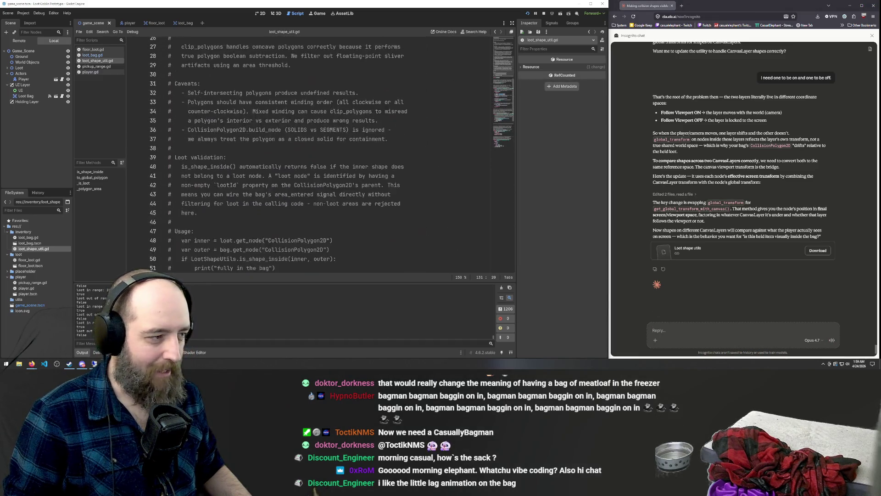
scroll(324, 195, "up", 8)
scroll(297, 105, "down", 20)
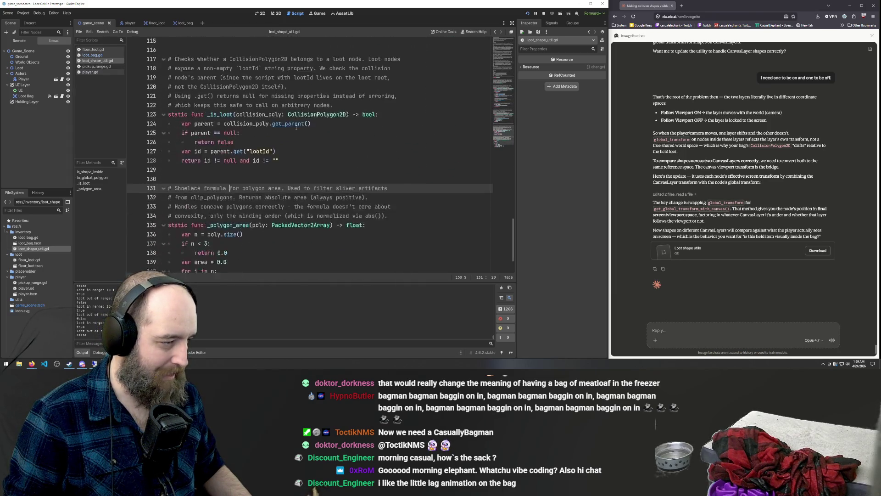
scroll(296, 128, "down", 2)
scroll(296, 127, "up", 17)
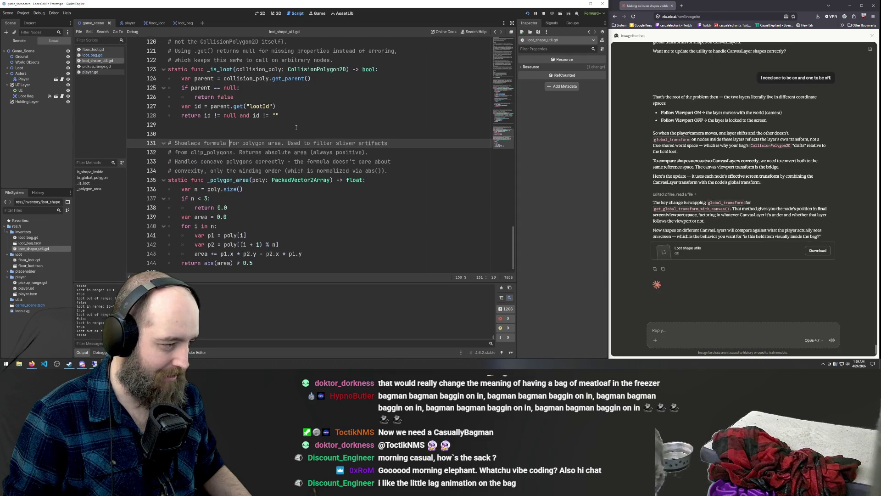
scroll(296, 127, "up", 20)
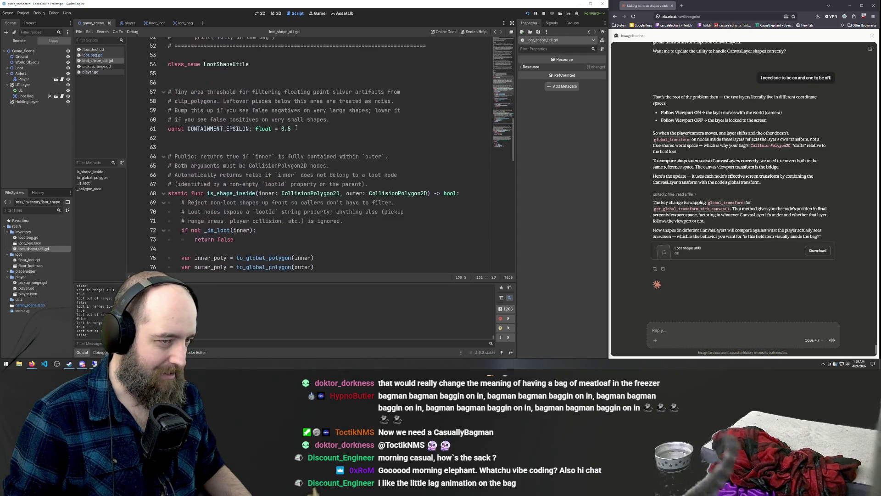
scroll(296, 127, "up", 3)
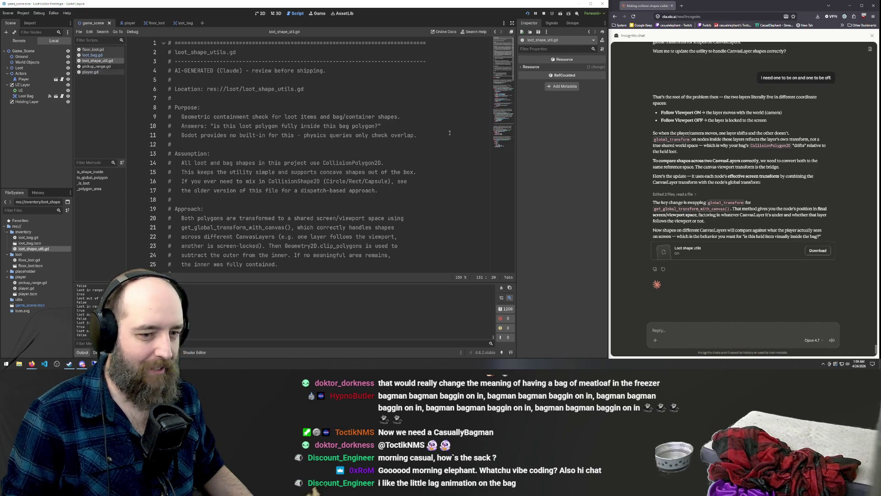
scroll(330, 98, "down", 20)
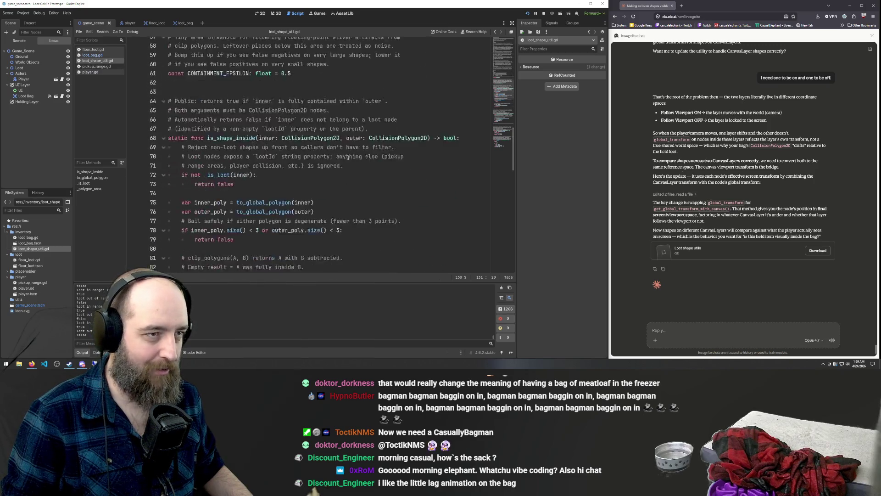
scroll(348, 158, "down", 8)
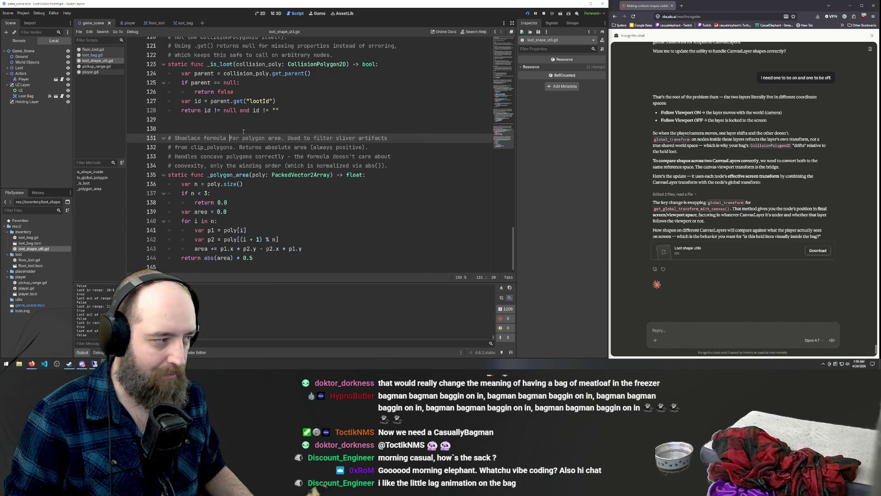
left_click(179, 23)
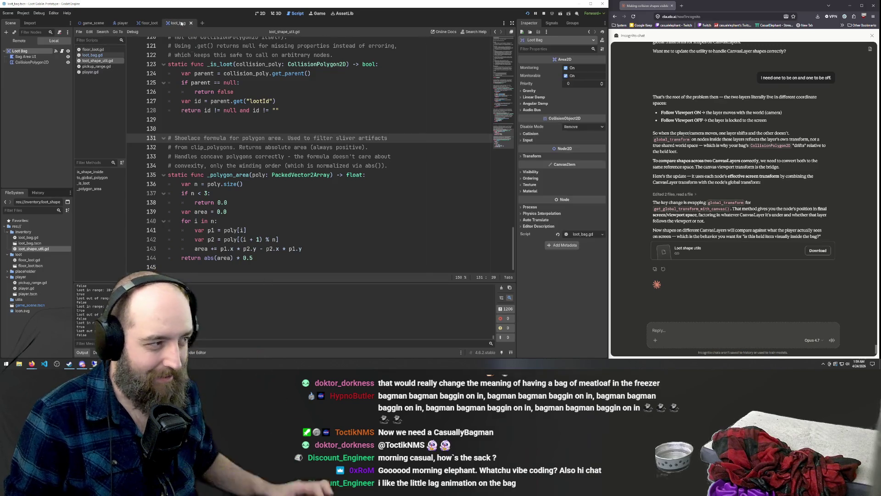
Step: Open the floor_loot scene and look through loot_bag.gd, player.gd and pickup_range.gd, ending on loot_bag.gd
left_click(148, 23)
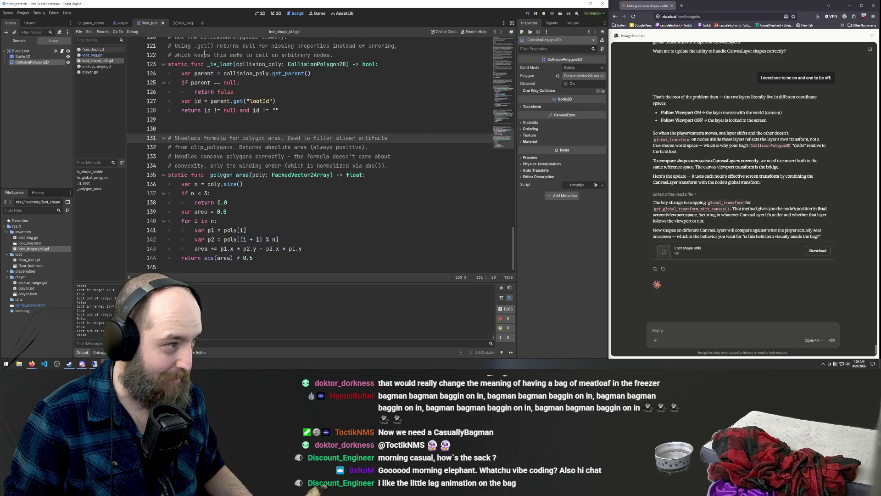
left_click(92, 54)
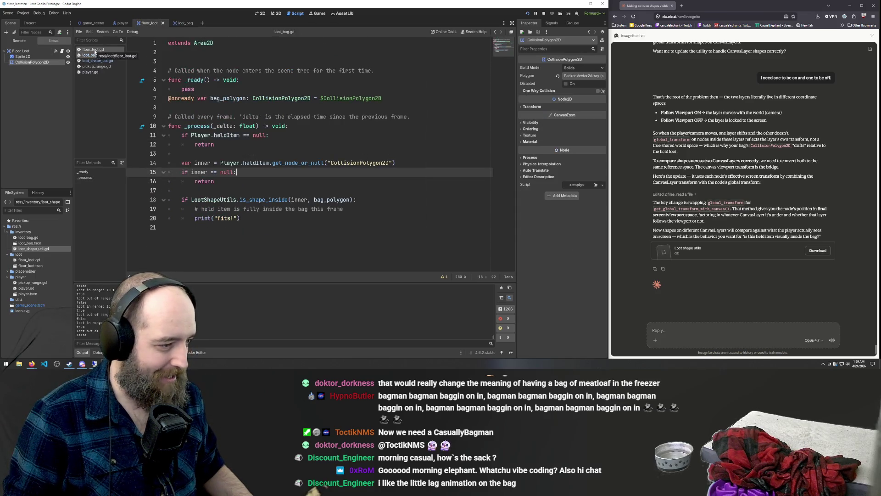
left_click(91, 72)
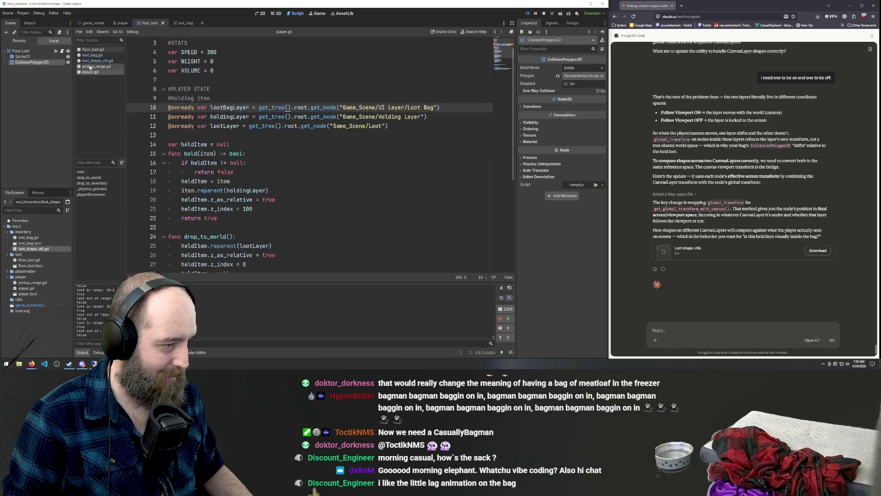
left_click(90, 67)
left_click(91, 72)
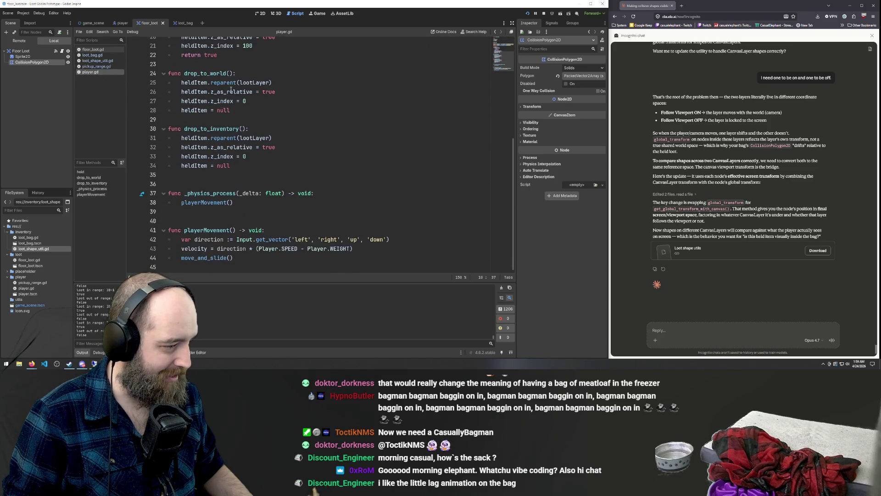
left_click(93, 55)
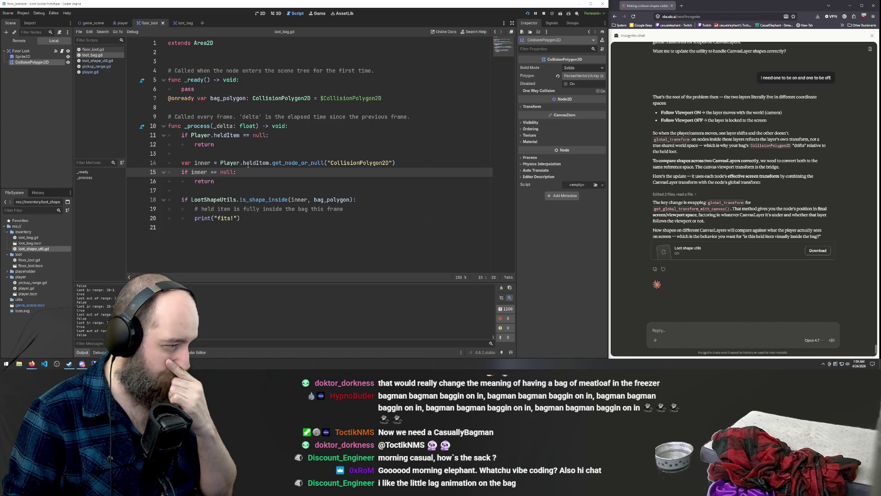
Step: Inspect the LootShapeUtils.is_shape_inside call on line 18 of loot_bag.gd
left_click(206, 200)
left_click_drag(192, 199, 356, 200)
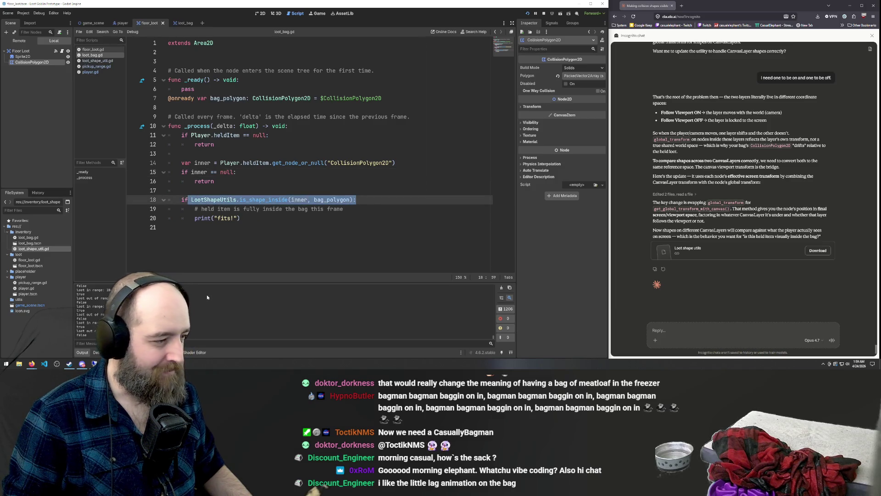
left_click(250, 211)
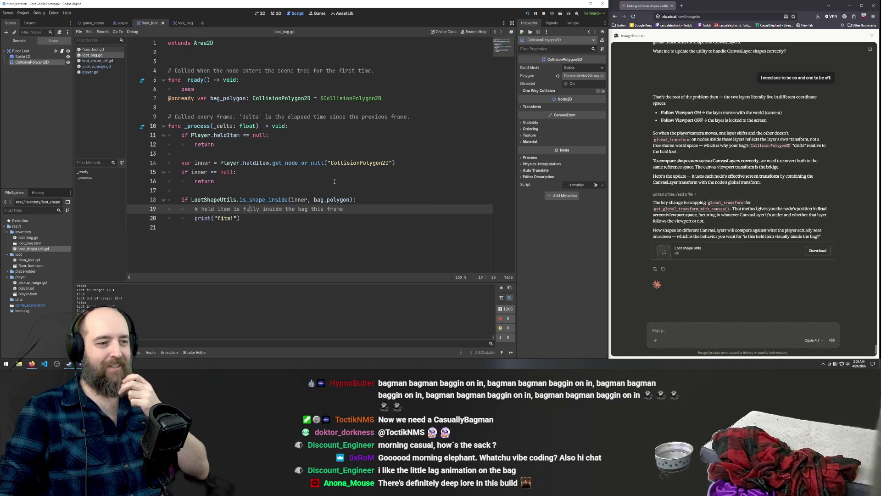
left_click(274, 99)
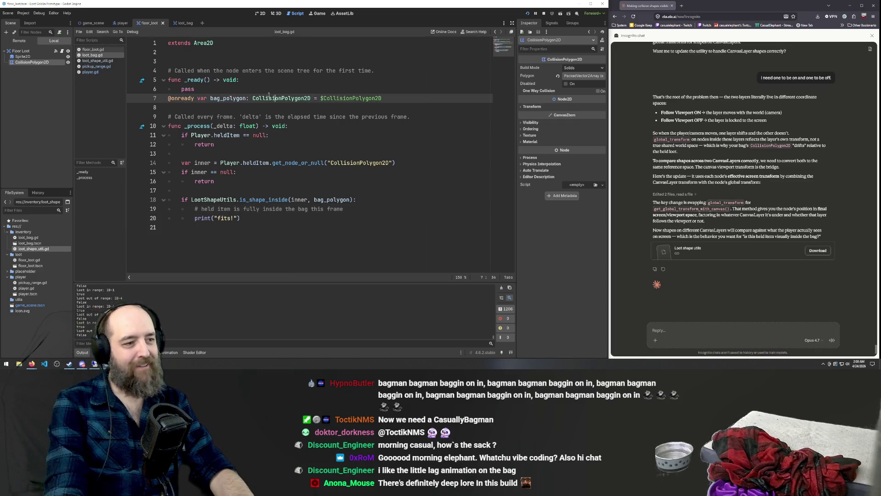
Step: Test-run the game with loot held inside the bag, producing repeated 'fits!' output
key("F5")
key("a")
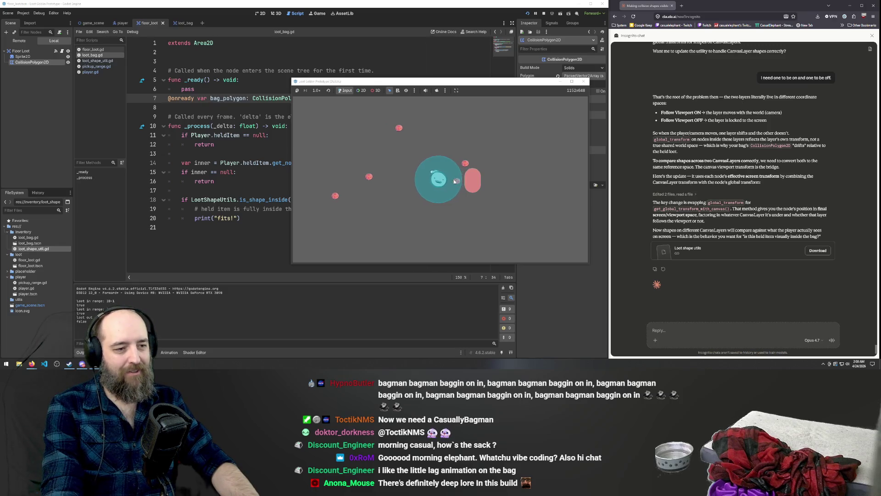
mouse_move(447, 186)
left_mouse_down()
mouse_move(477, 181)
mouse_move(475, 212)
mouse_move(475, 187)
mouse_move(453, 190)
left_mouse_up()
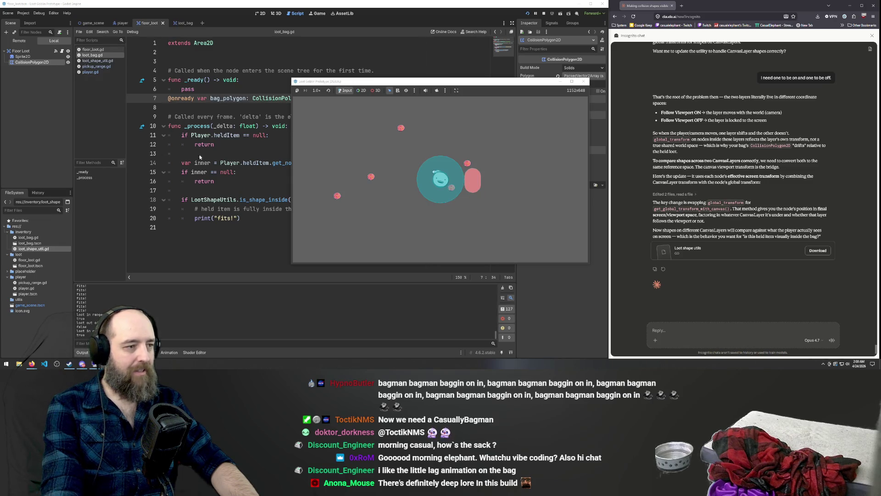
left_click(242, 162)
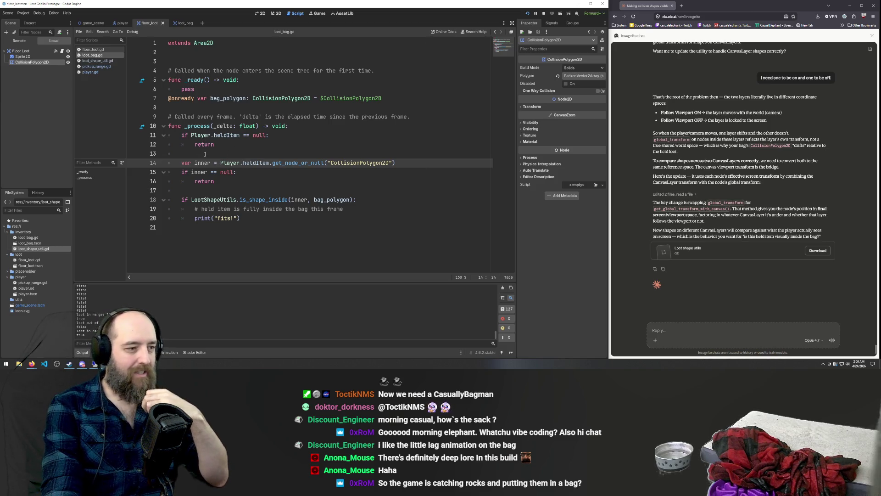
left_click(258, 220)
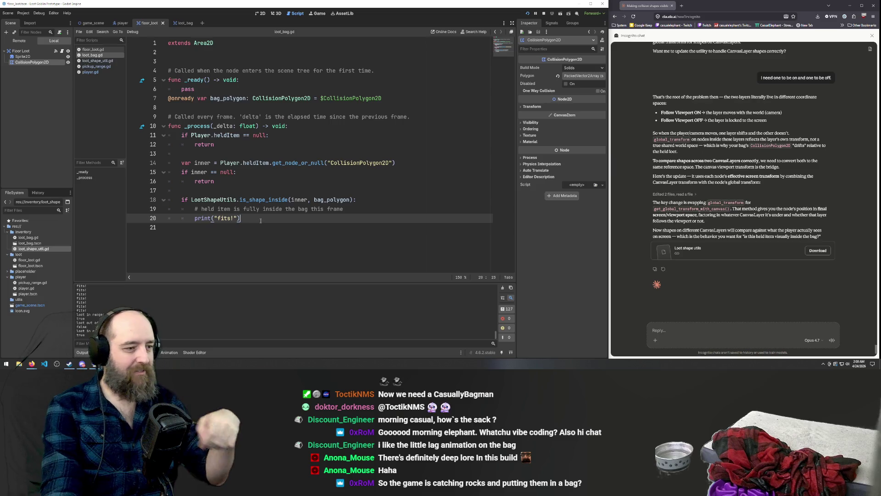
Step: Add an else: branch with print('not fits!') below print("fits!") and rerun the game
key("Return")
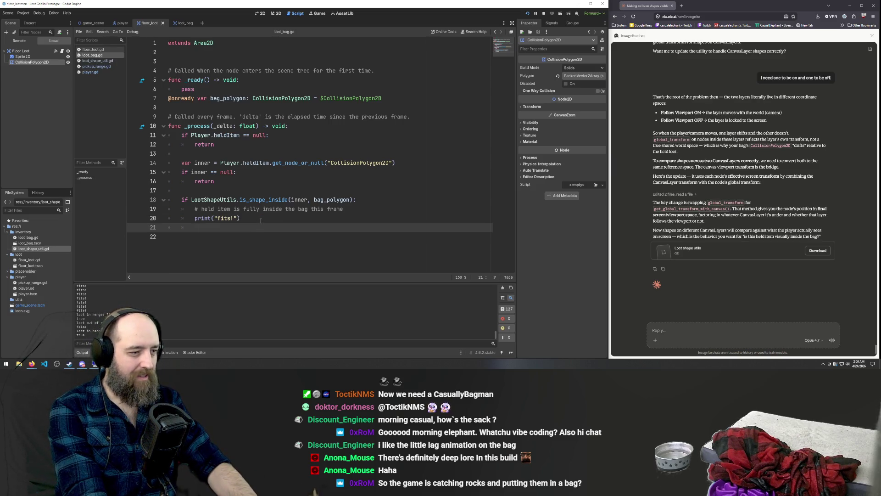
type("els")
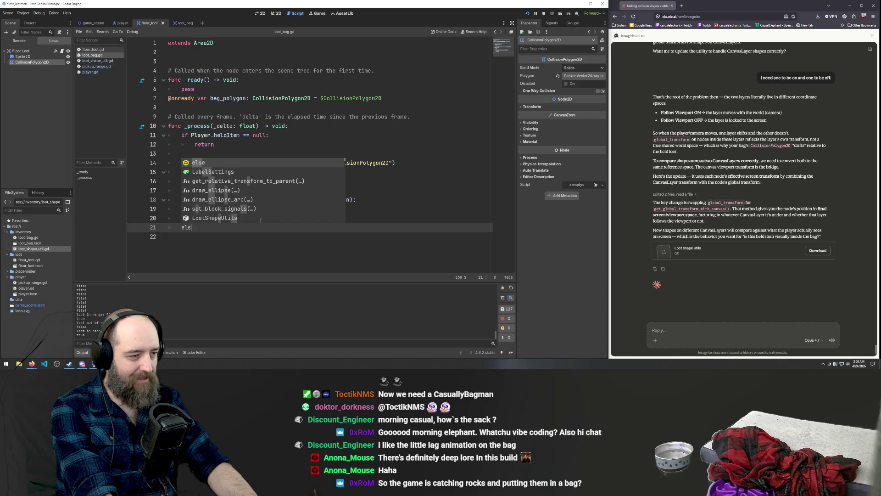
type("e :")
key("Return")
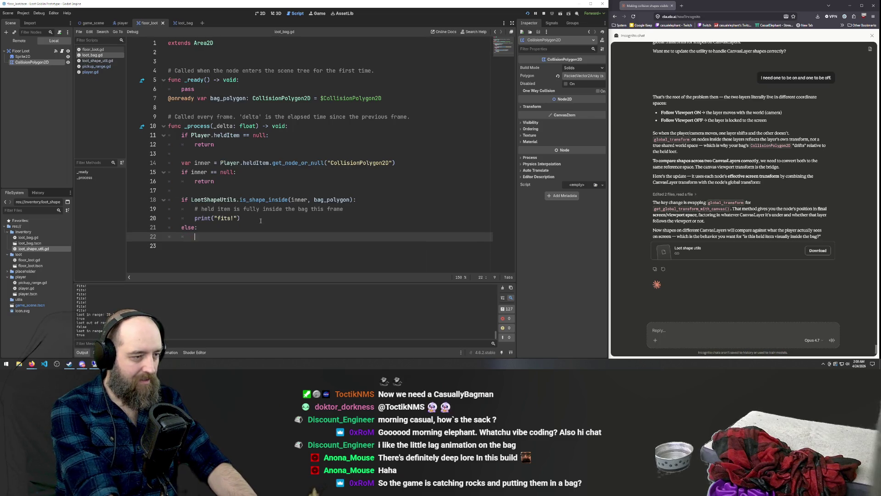
type("print(")
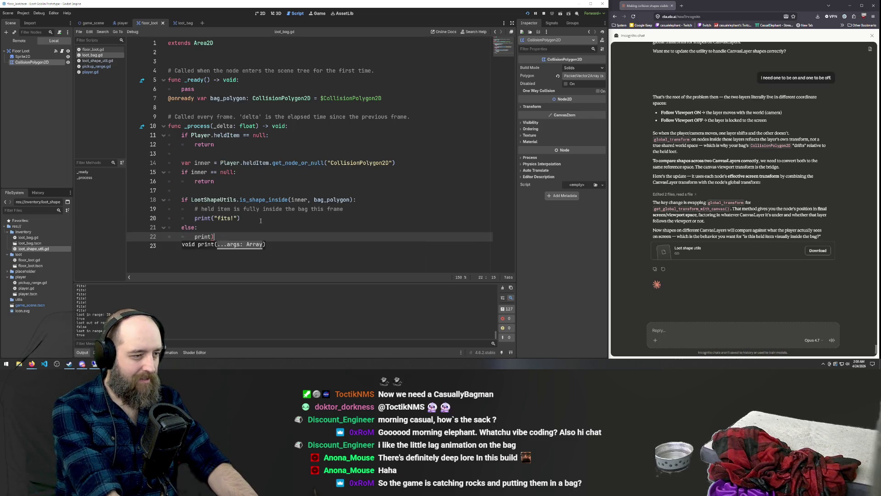
type("n")
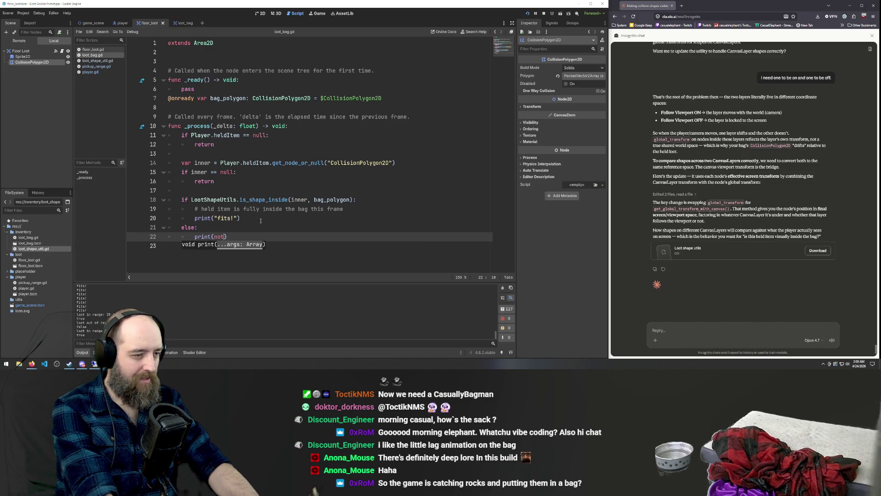
key("BackSpace")
type("'not ")
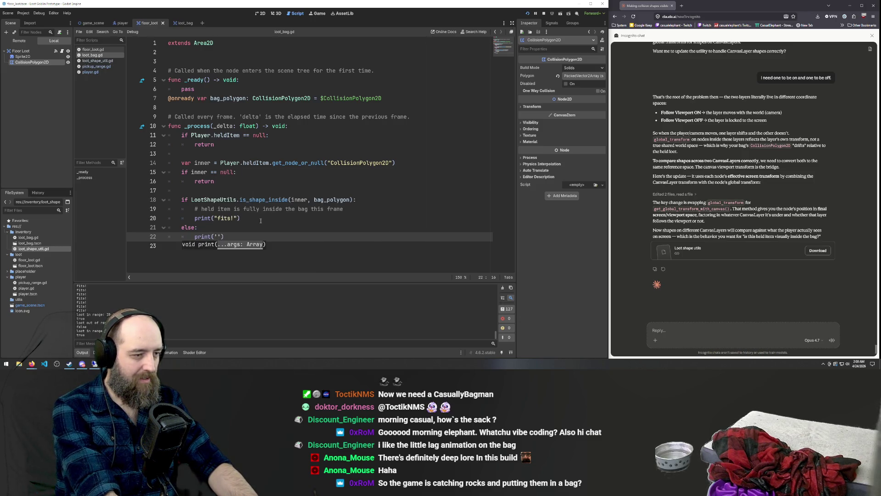
type("fits!")
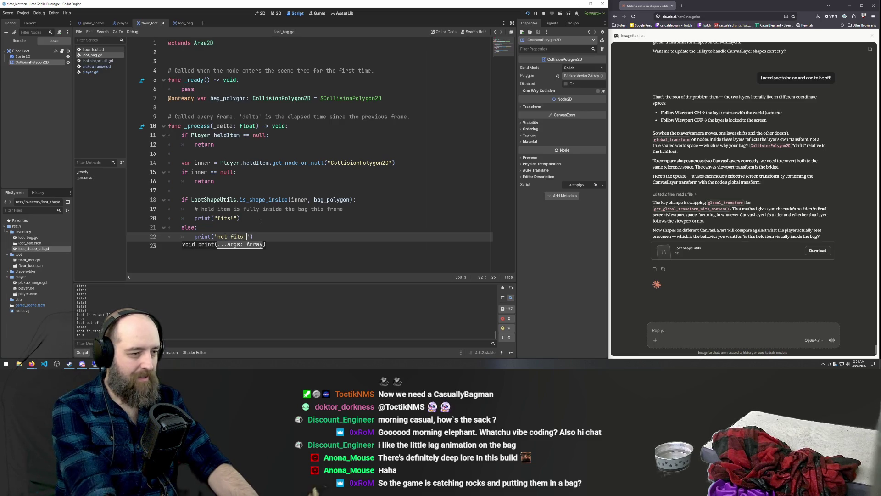
key("F5")
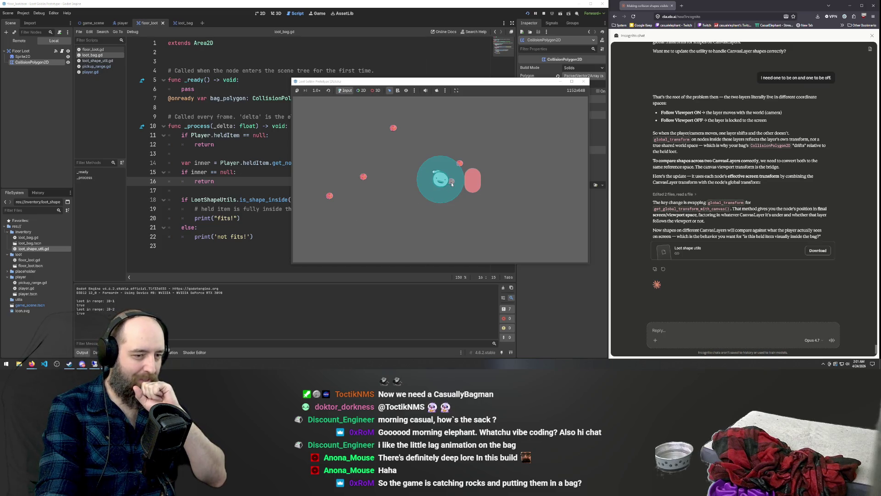
Step: Pick up a loot rock, move it into the pink bag shape, and check the fits output
left_click(452, 184)
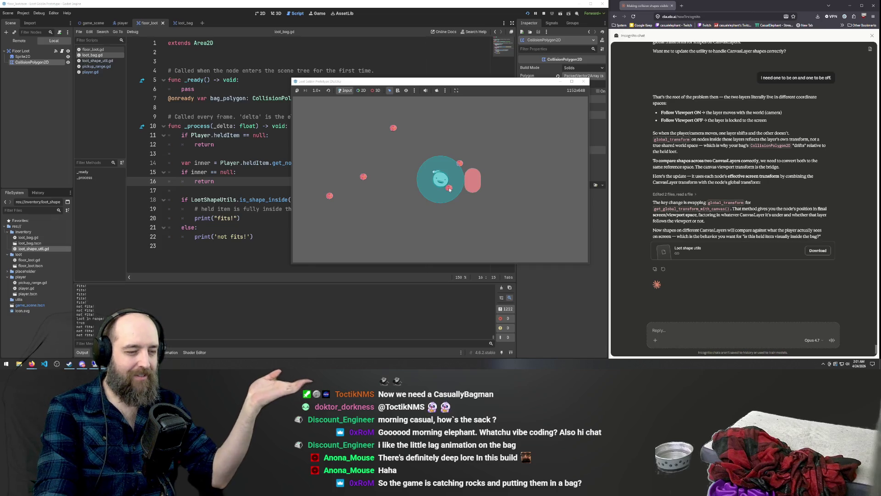
left_click(449, 189)
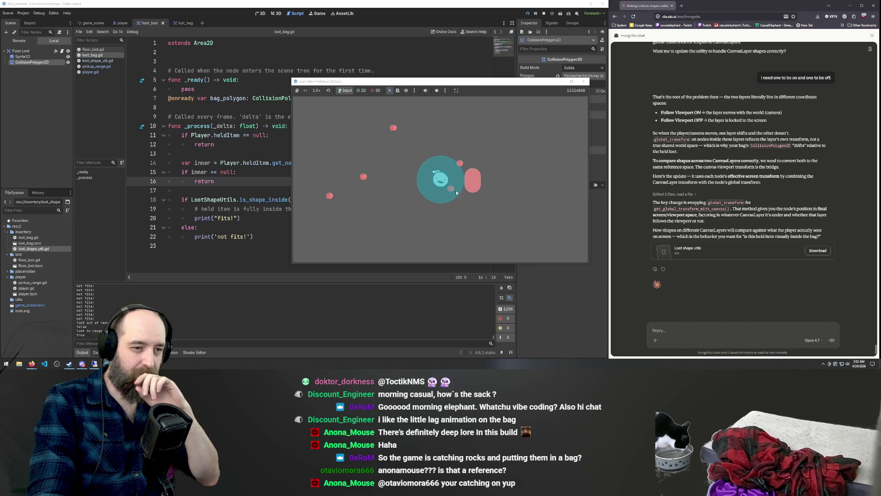
mouse_move(451, 190)
left_mouse_down()
mouse_move(471, 188)
mouse_move(441, 246)
left_mouse_up()
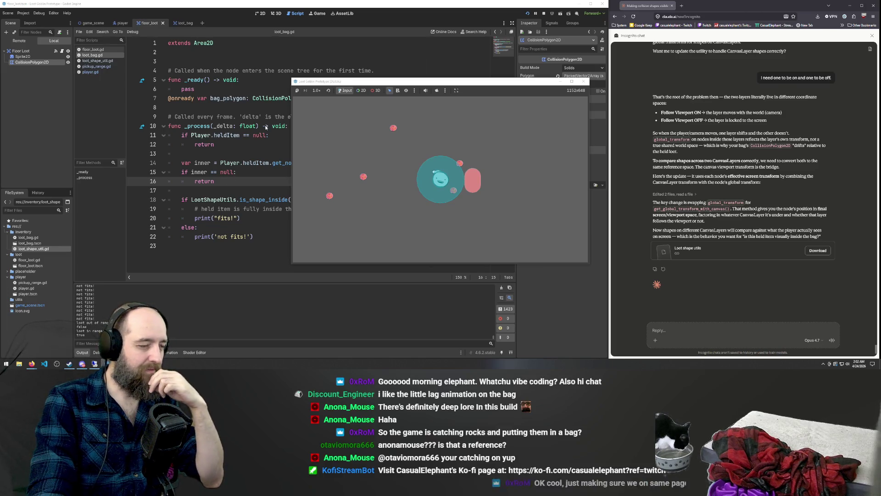
left_click(255, 168)
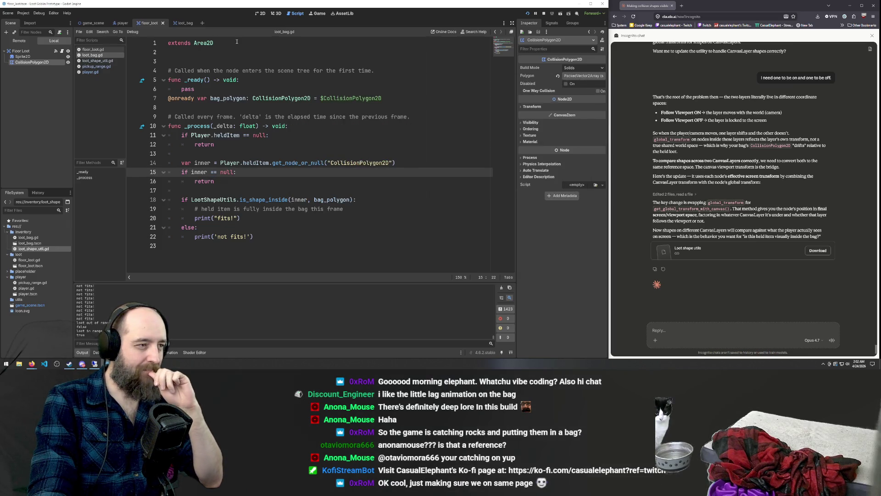
Step: In player.gd, locate lootLayer in drop_to_inventory and the lootBagLayer variable on line 10
left_click(112, 24)
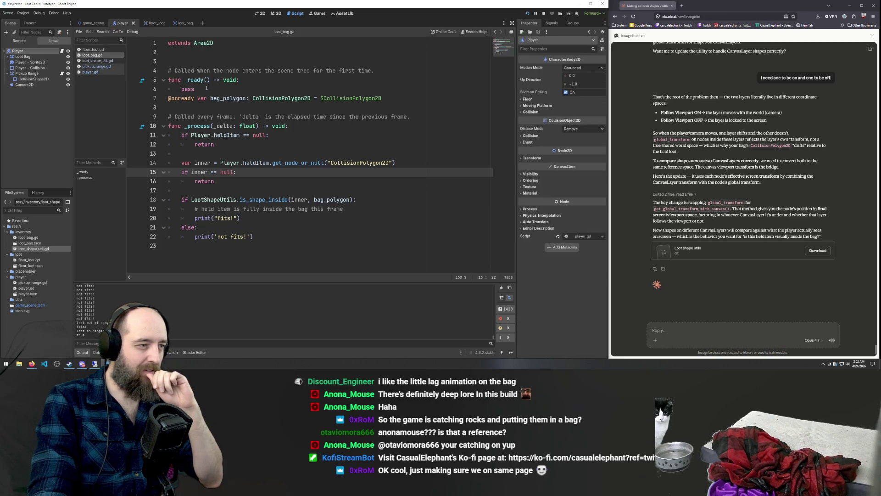
left_click(91, 72)
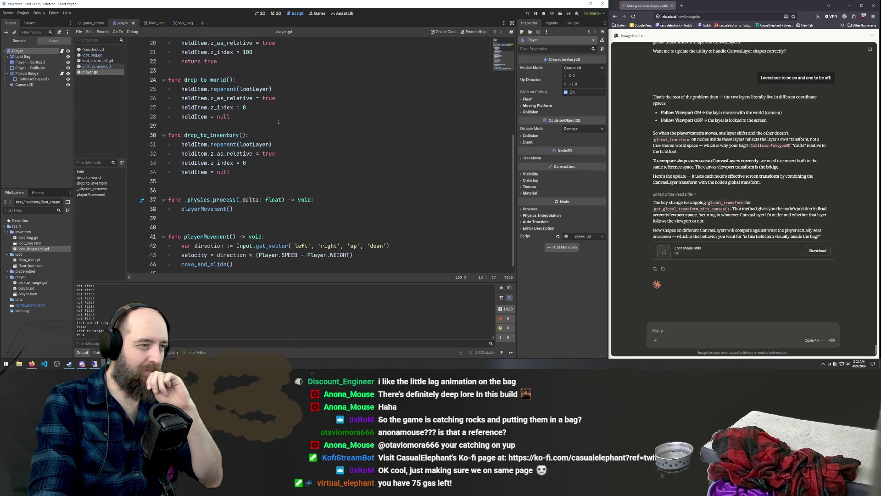
scroll(304, 124, "up", 5)
scroll(304, 124, "down", 6)
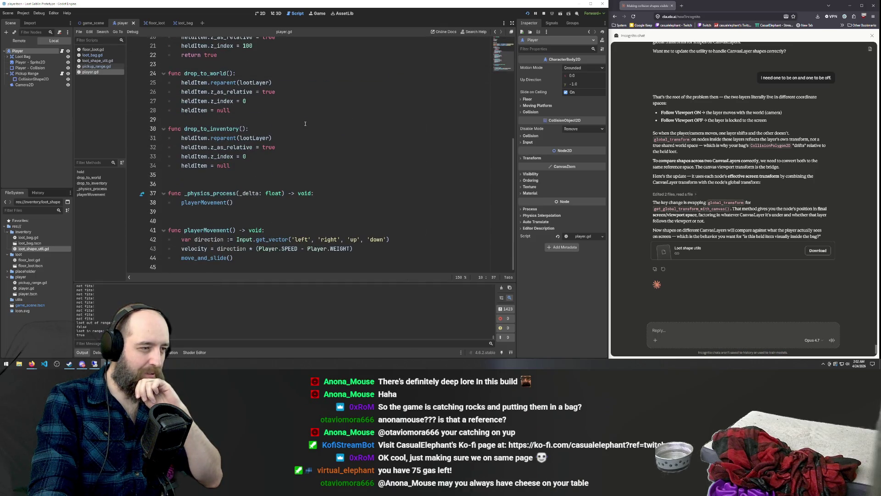
scroll(271, 107, "up", 5)
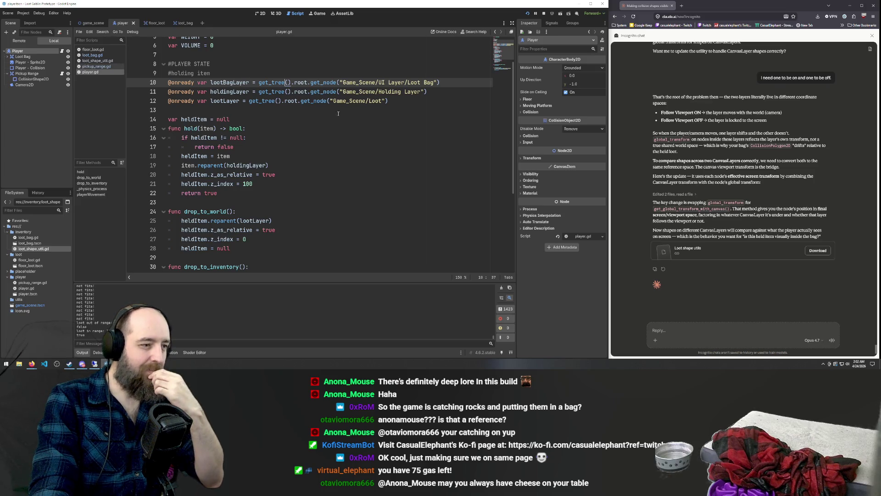
scroll(340, 140, "down", 4)
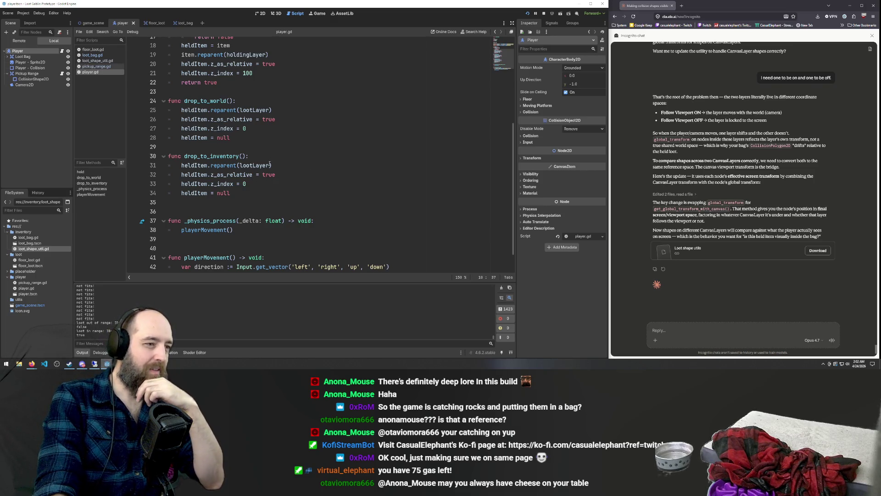
scroll(277, 157, "up", 1)
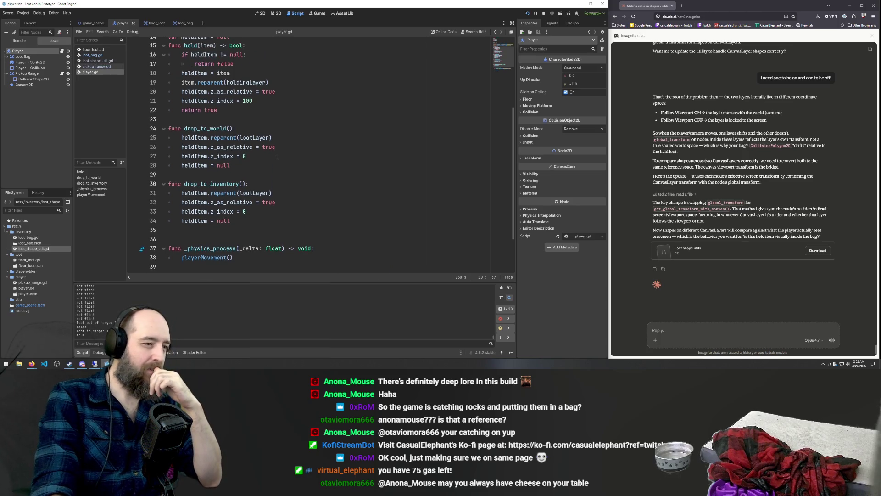
double_click(259, 193)
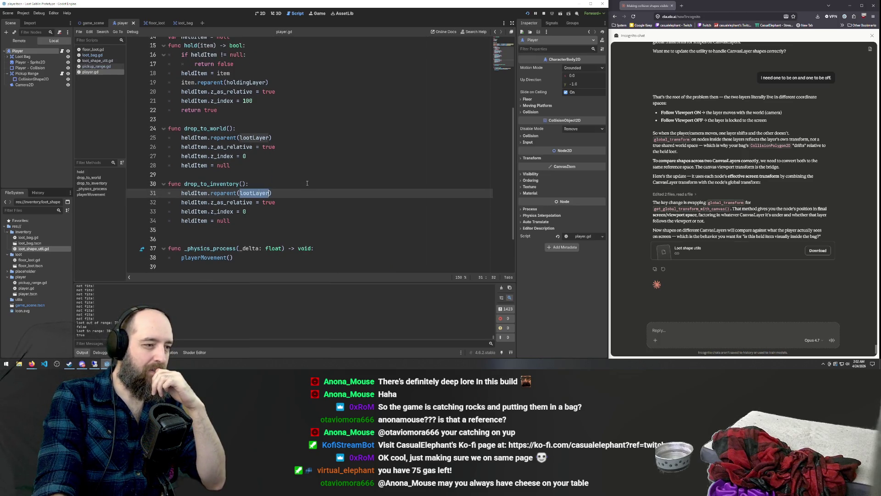
scroll(308, 154, "up", 5)
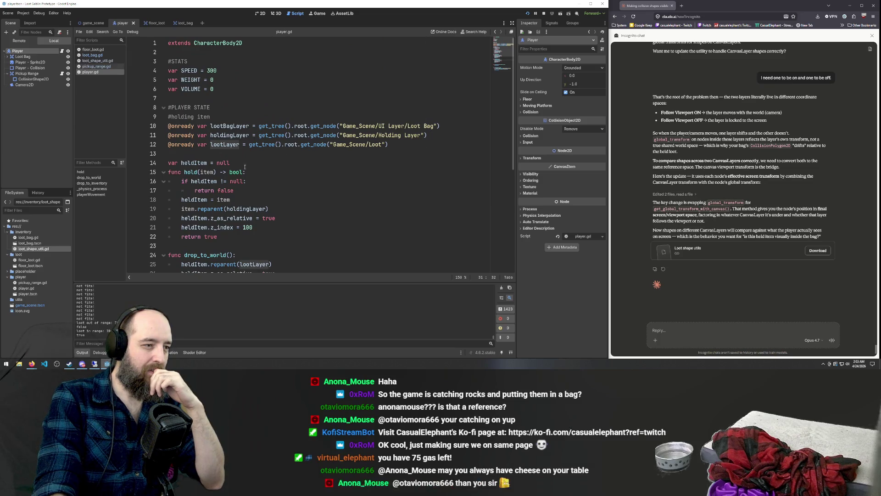
double_click(229, 126)
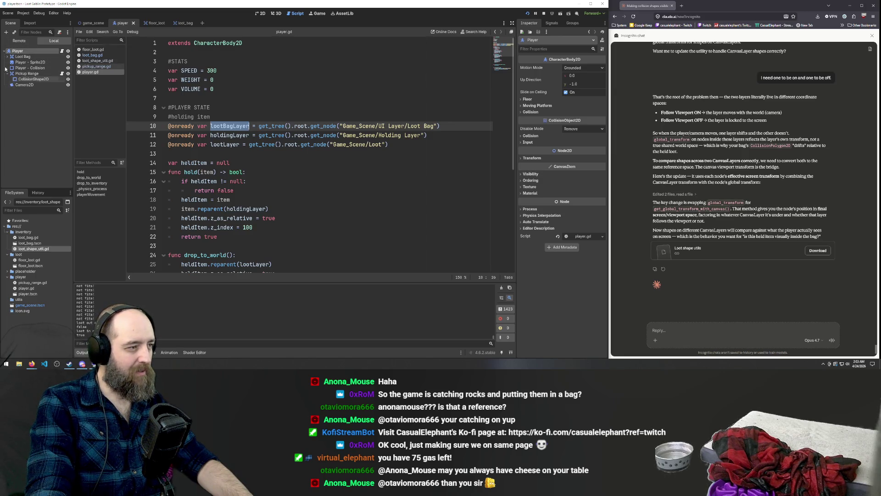
Step: Replace lootLayer with lootBagLayer in drop_to_inventory's reparent call on line 31
left_click(92, 23)
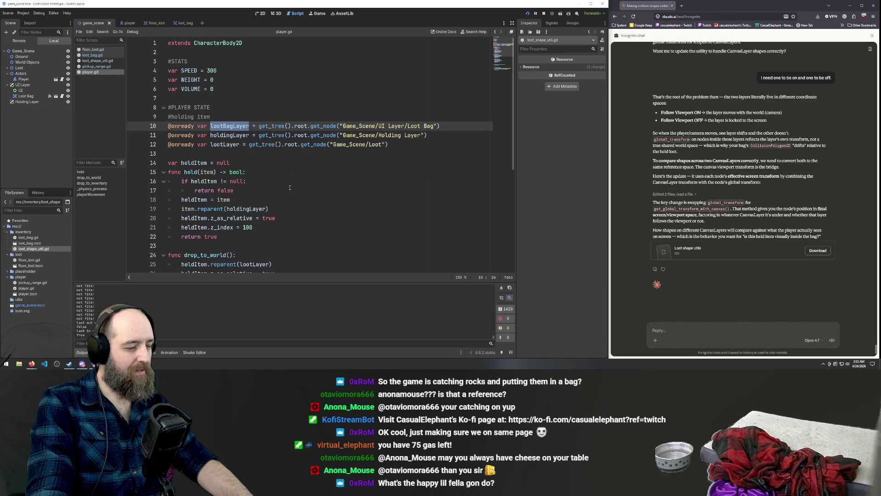
scroll(287, 186, "down", 5)
double_click(248, 183)
type("lootBagLayer")
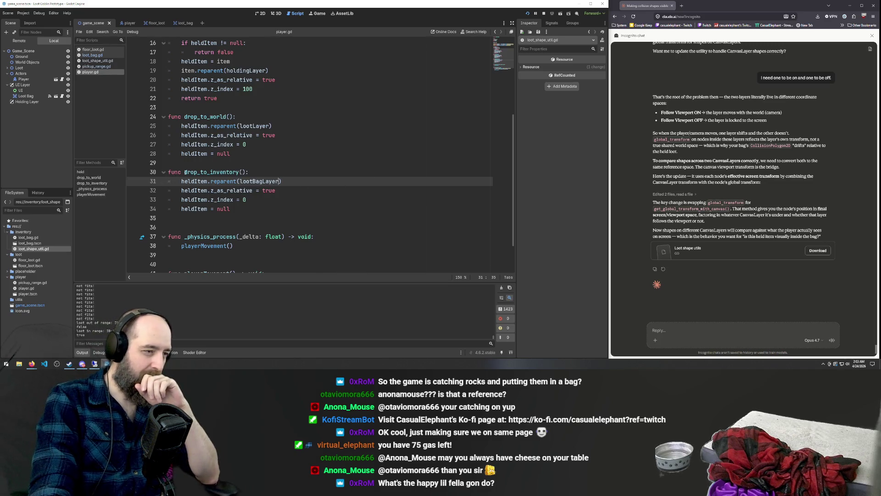
left_click_drag(184, 171, 247, 173)
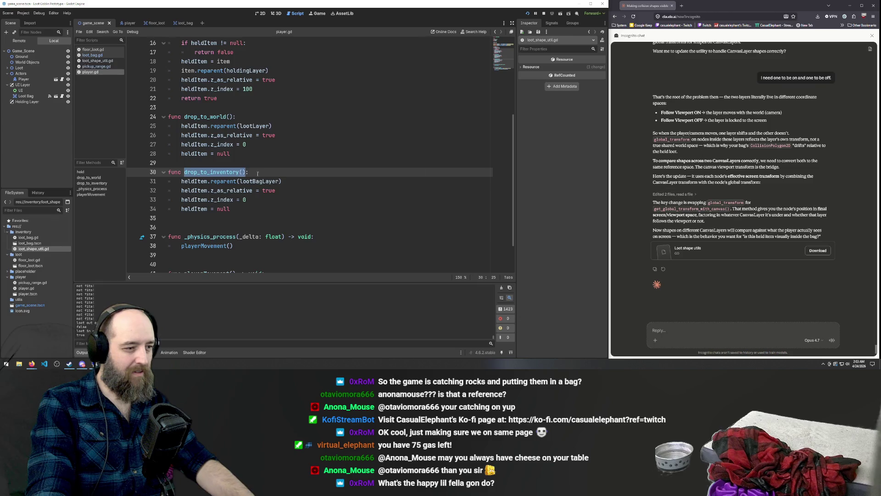
scroll(291, 176, "down", 2)
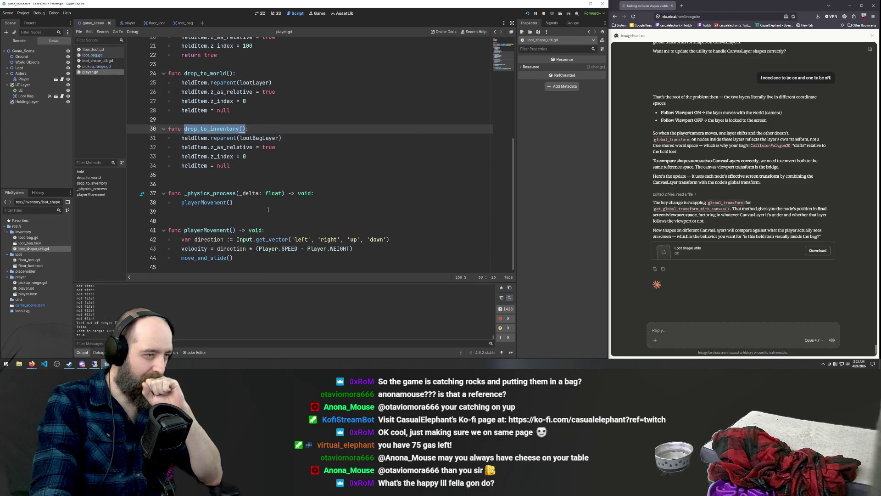
scroll(287, 203, "up", 6)
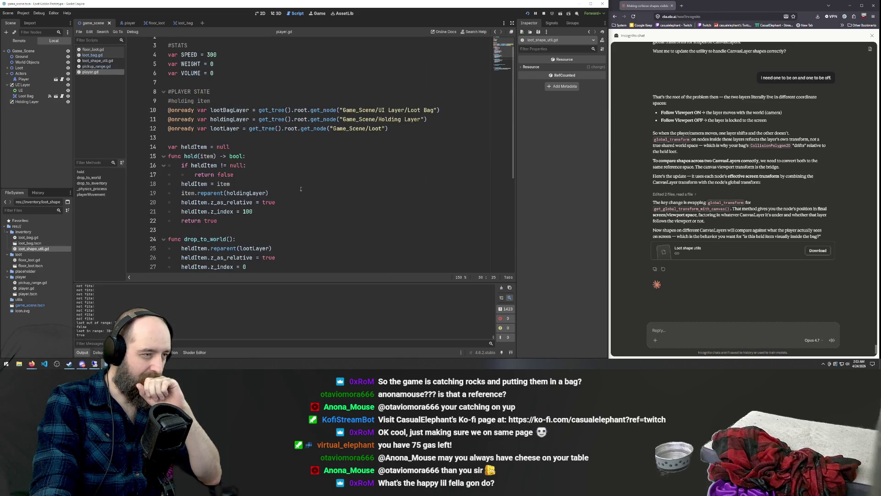
scroll(304, 196, "down", 4)
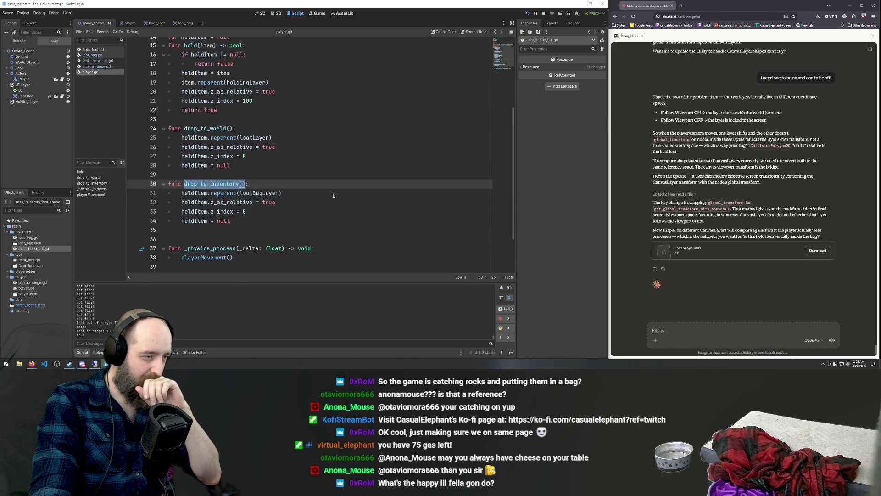
scroll(333, 196, "down", 1)
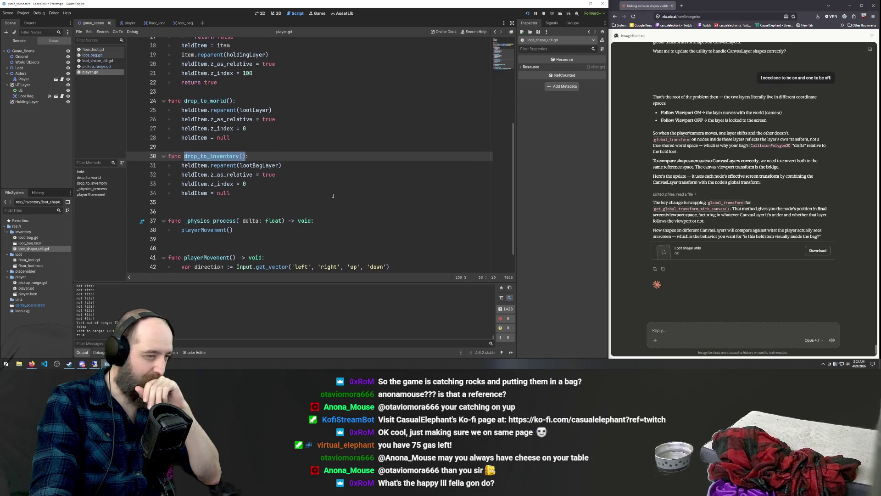
left_click(155, 23)
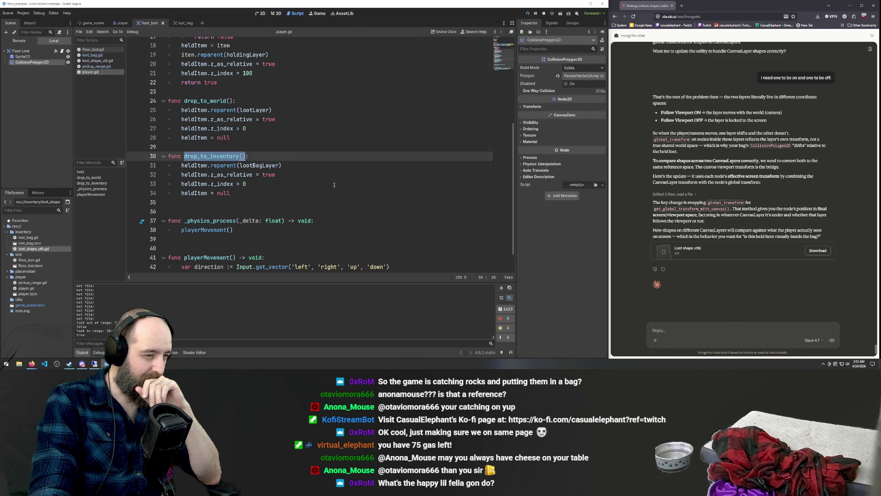
Step: Scroll through floor_loot.gd's input handling and place the caret at the end of line 50
scroll(317, 171, "down", 1)
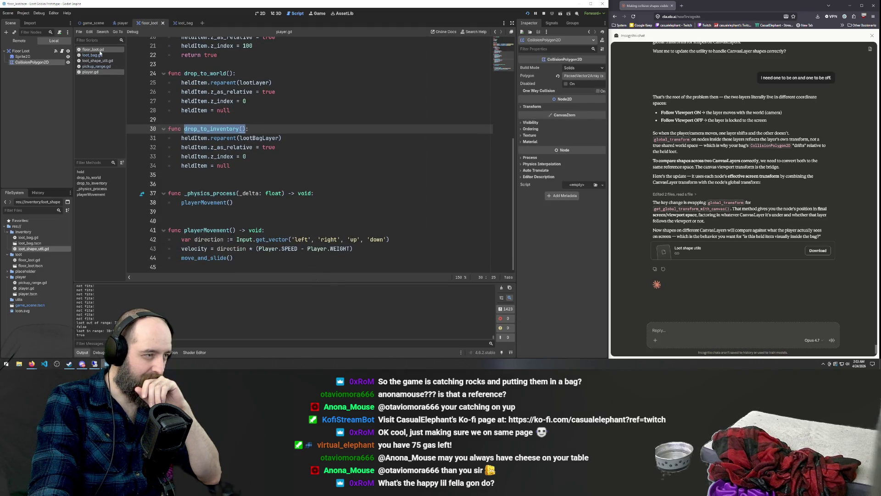
scroll(340, 176, "down", 1)
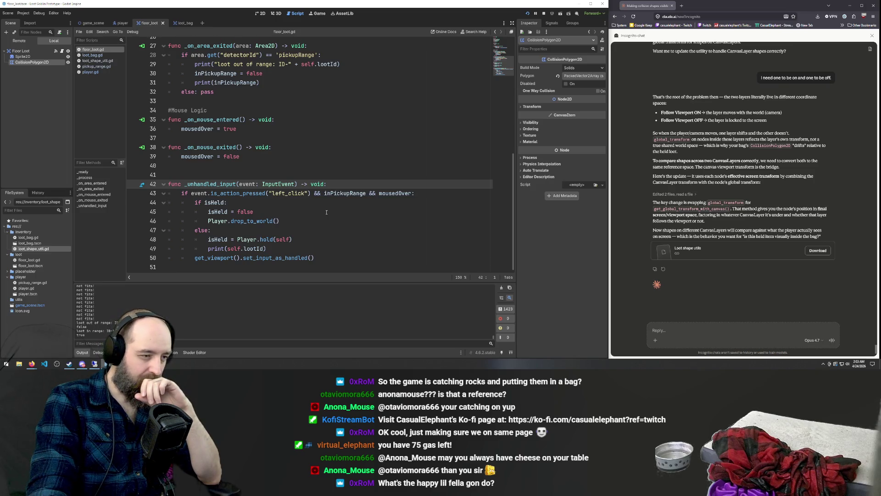
left_click(333, 258)
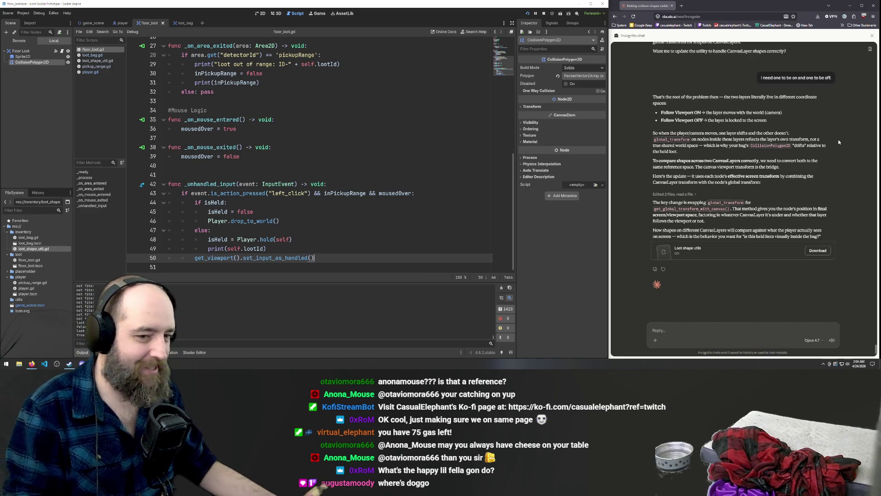
Step: Run the game, pick up and drop several rocks, and carry them into the player's teal circle
left_click(399, 163)
key("F5")
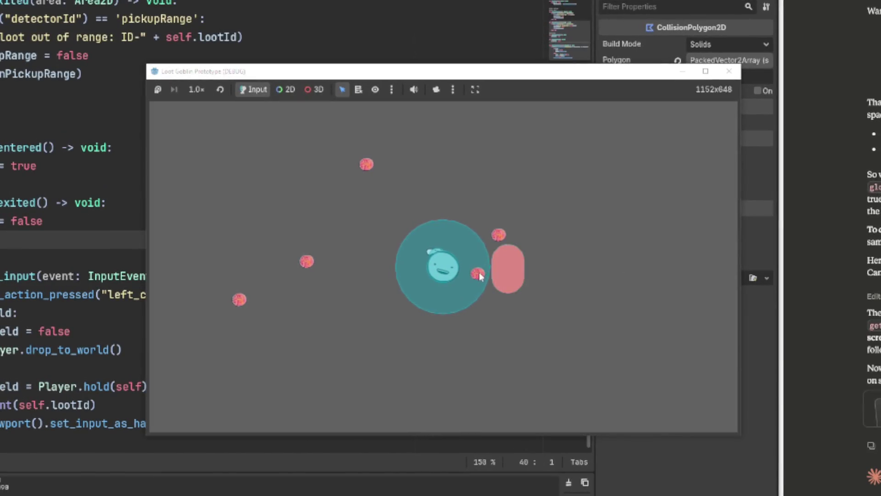
left_click(362, 305)
left_click(386, 296)
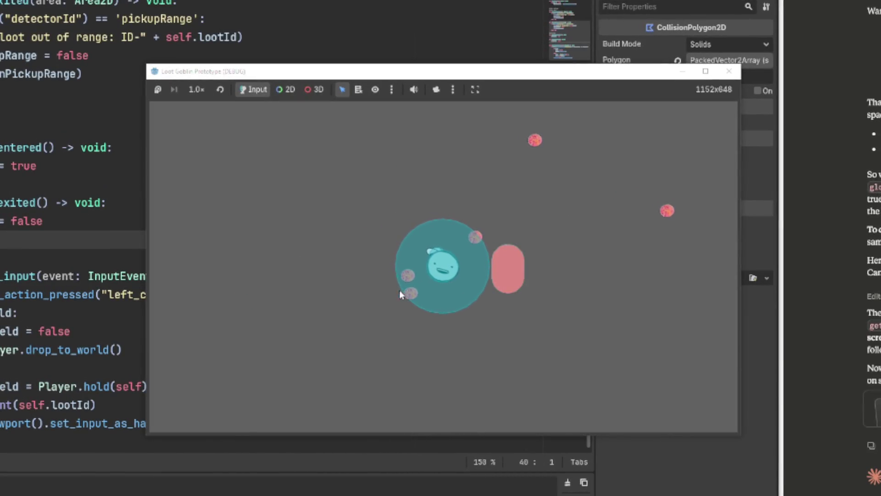
left_click(408, 299)
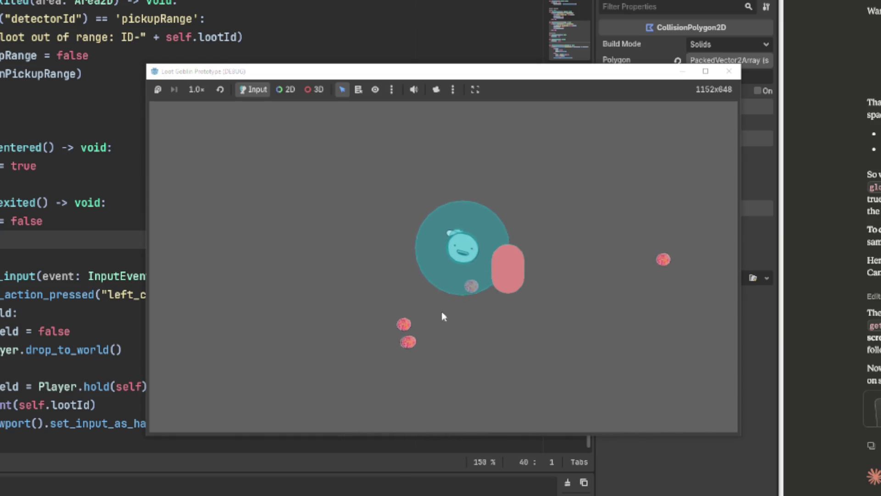
left_click(412, 352)
key("d")
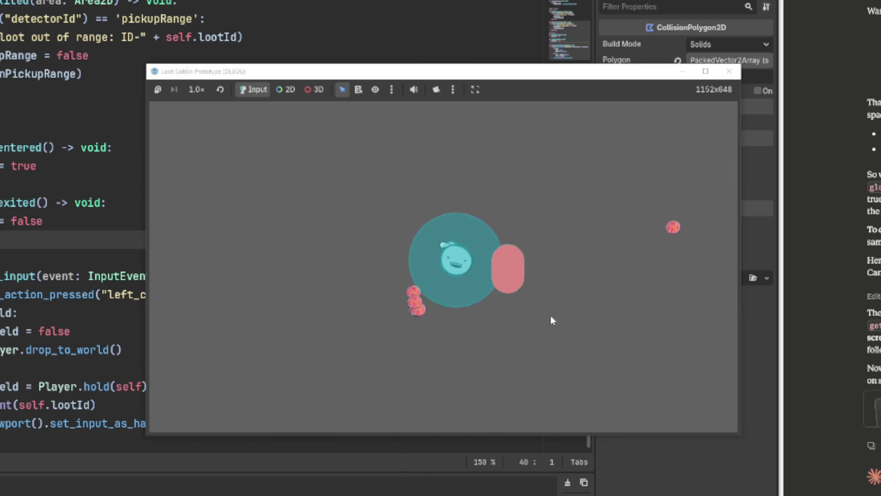
key("a")
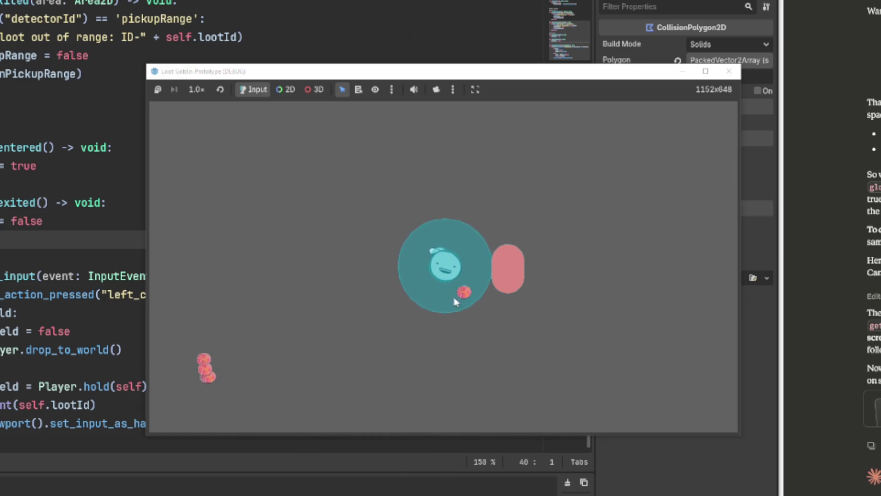
mouse_move(376, 345)
left_mouse_down()
mouse_move(394, 315)
mouse_move(429, 305)
left_mouse_up()
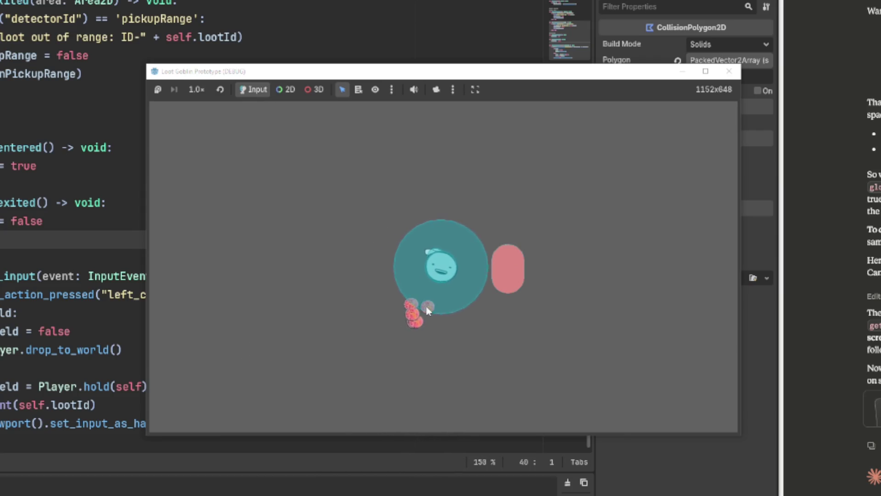
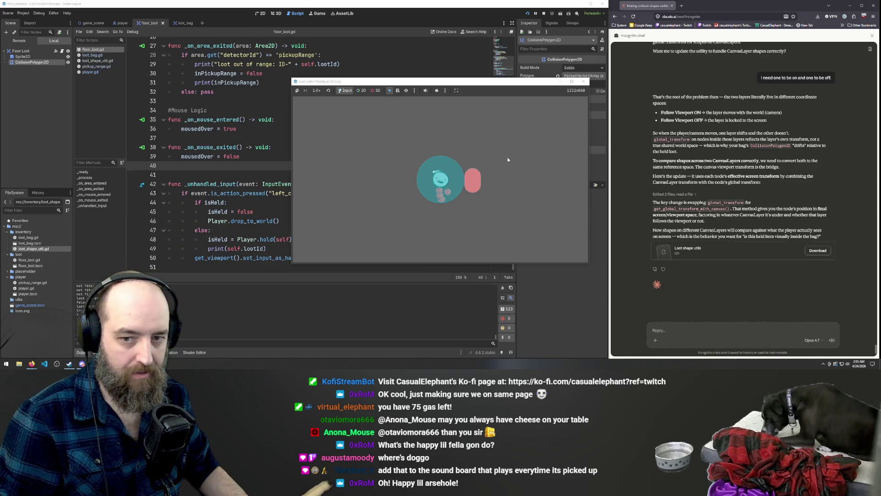
Step: Pick up the loot item in the running game, then return to floor_loot.gd at line 45
left_click(475, 188)
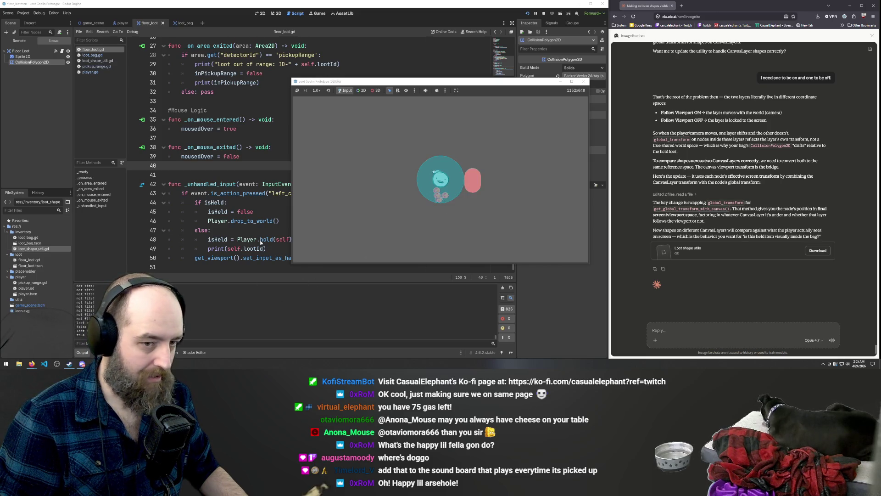
left_click(275, 212)
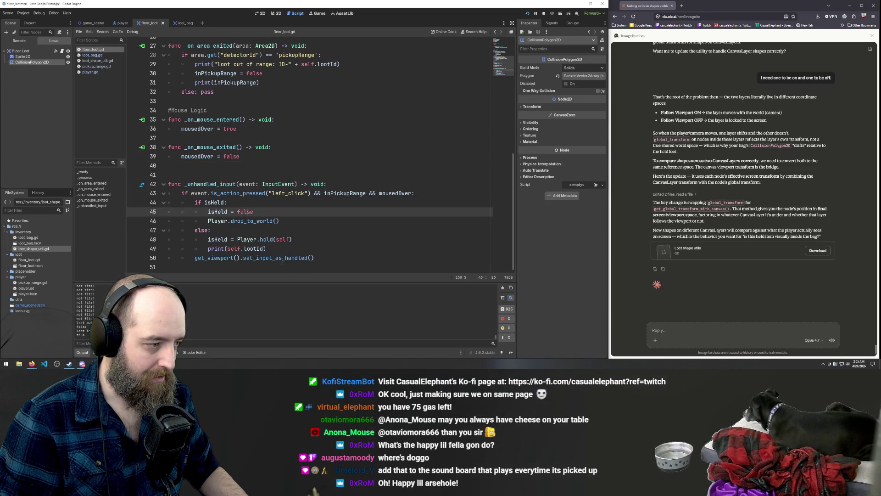
scroll(320, 211, "up", 9)
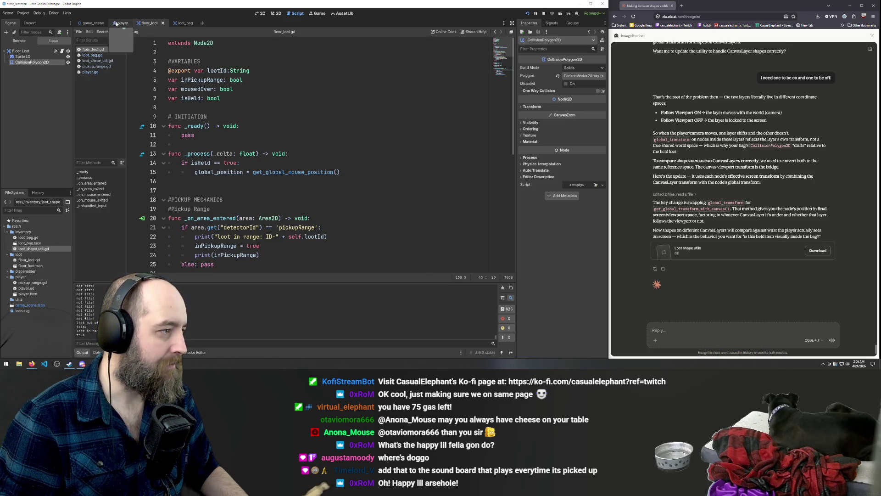
scroll(273, 166, "down", 6)
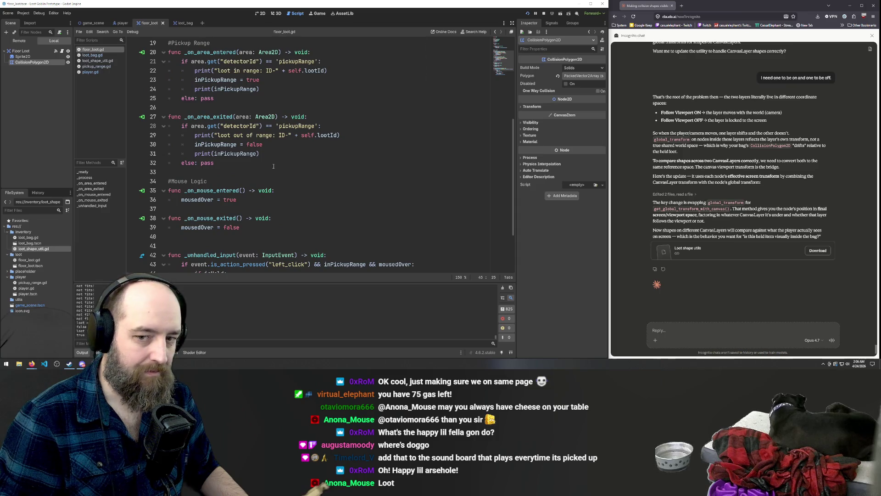
scroll(273, 166, "down", 3)
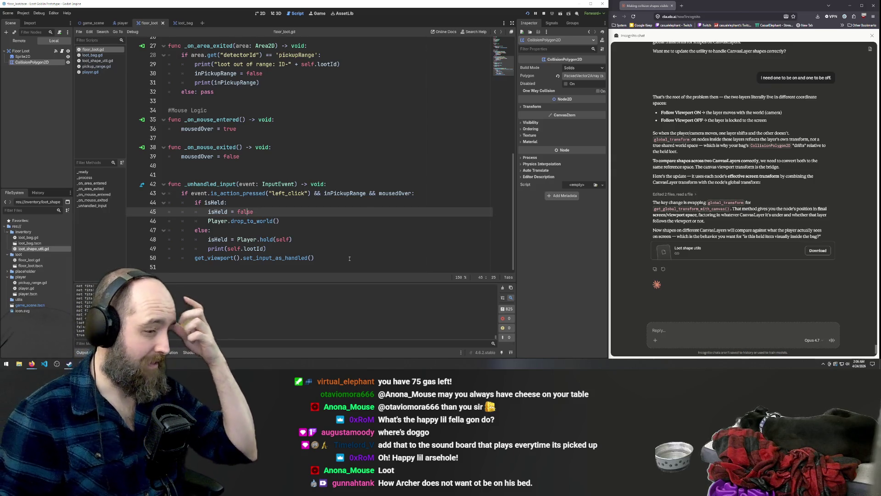
scroll(376, 207, "up", 8)
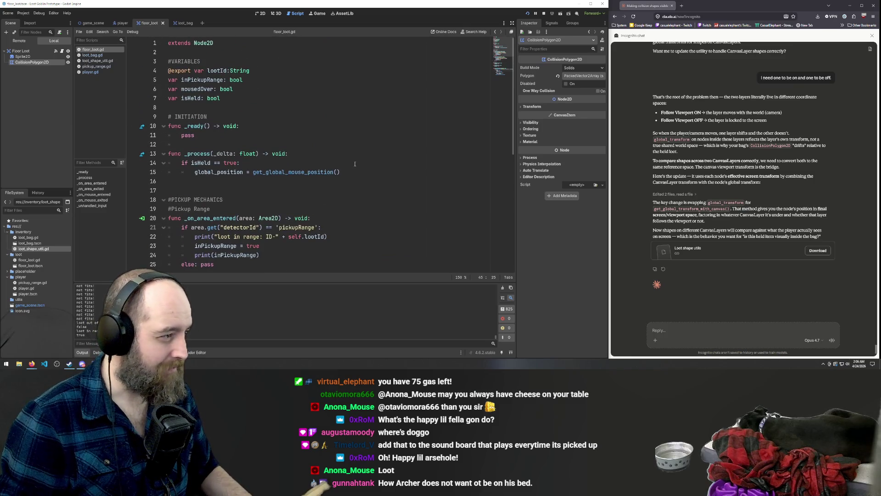
scroll(368, 170, "up", 1)
scroll(367, 170, "down", 6)
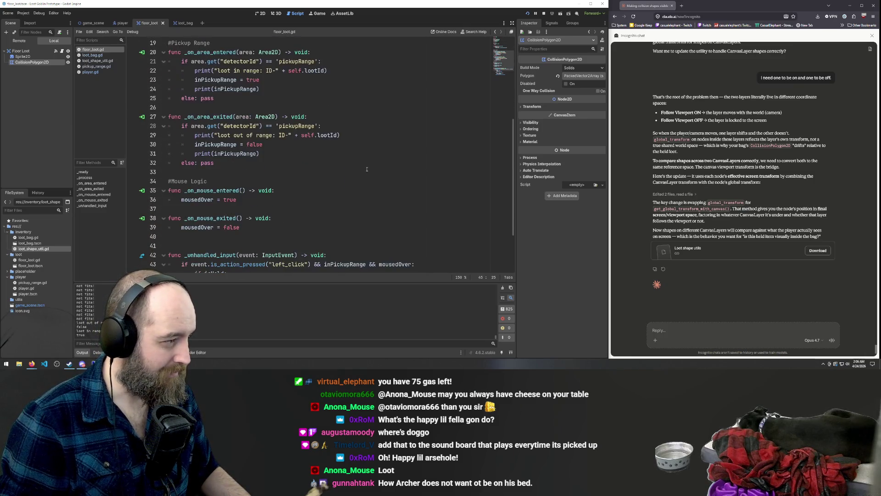
scroll(367, 170, "up", 5)
scroll(367, 169, "up", 1)
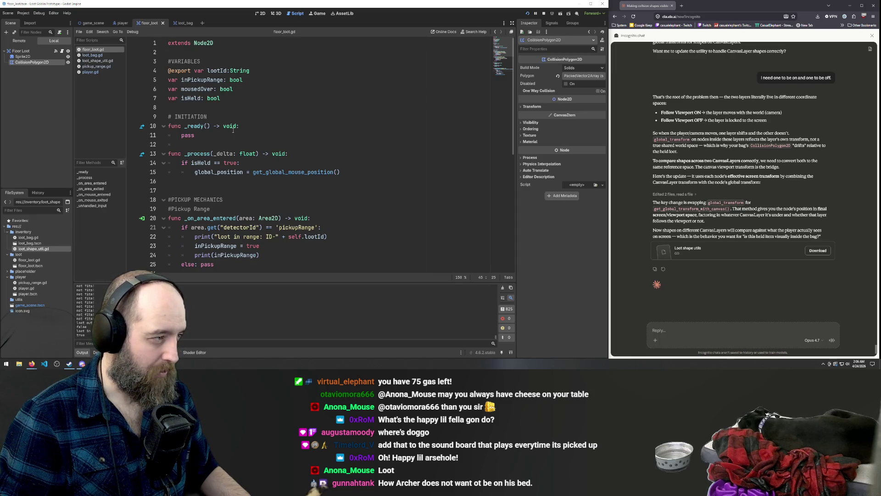
scroll(737, 227, "down", 1)
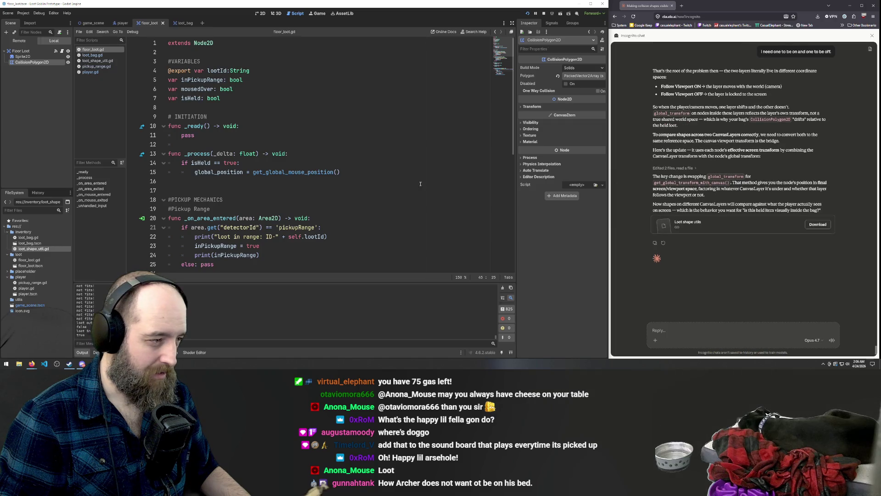
scroll(296, 218, "down", 8)
scroll(350, 203, "up", 8)
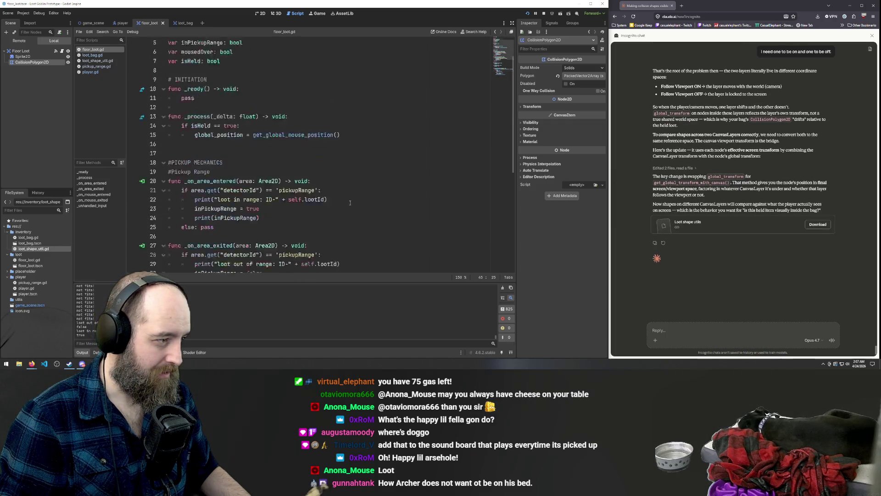
scroll(351, 203, "down", 8)
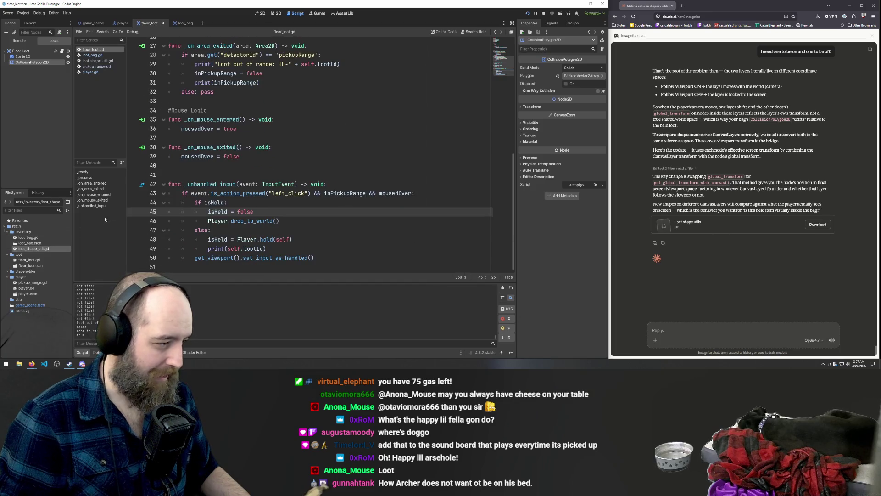
left_click(142, 186)
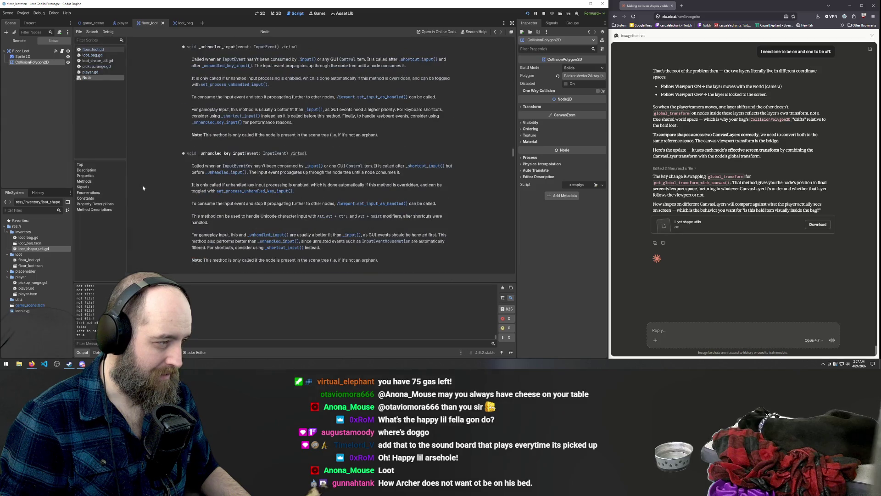
Step: Close the floor_loot scene tab, open pickup_range.gd, and close the Node documentation page
left_click(162, 23)
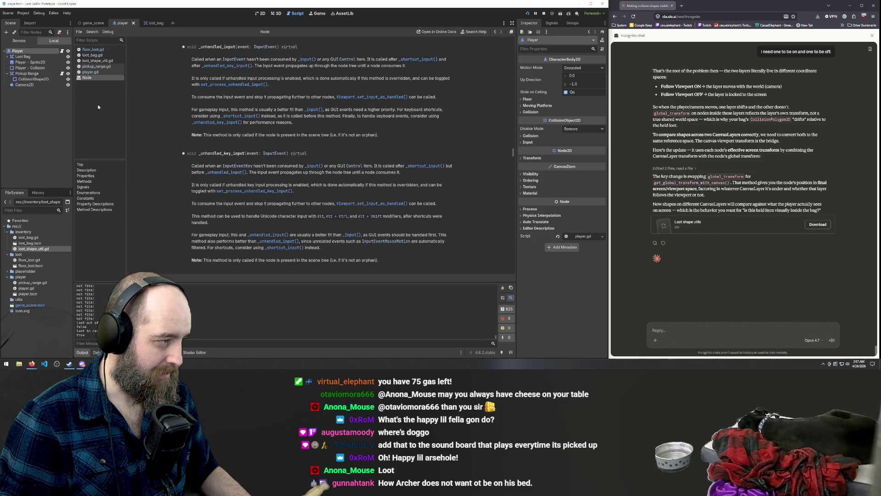
left_click(100, 67)
left_click(102, 78)
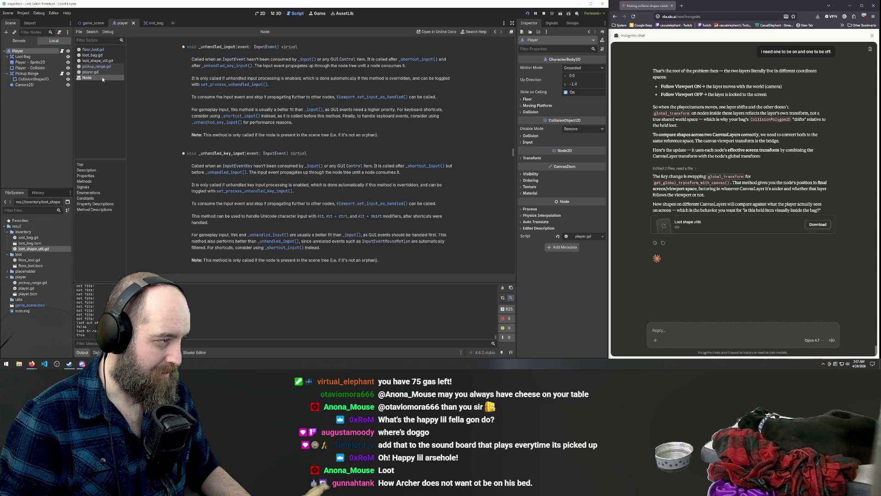
right_click(102, 78)
left_click(127, 82)
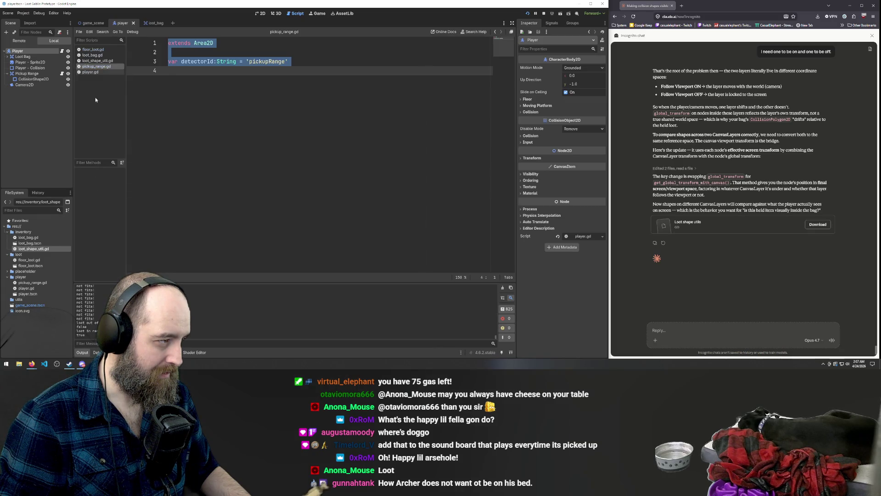
Step: Cycle through the loot_bag, player and game scene tabs, then reopen floor_loot.tscn
left_click(158, 25)
left_click(122, 23)
left_click(91, 23)
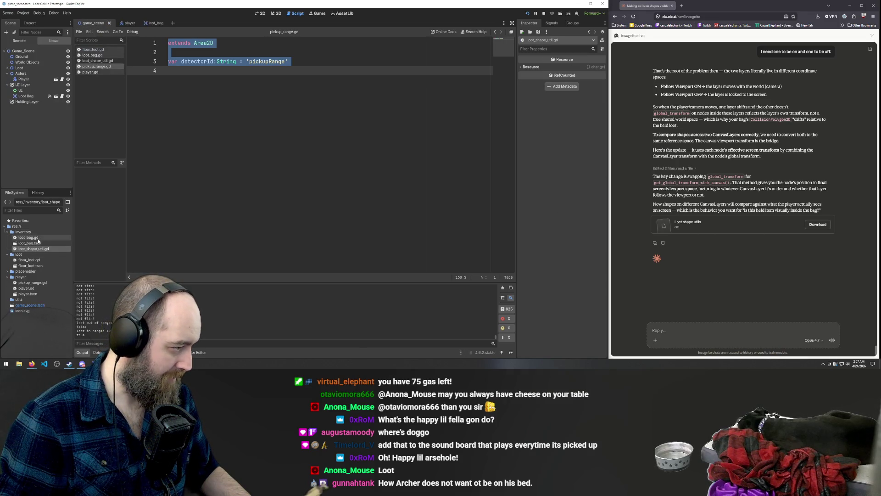
double_click(31, 265)
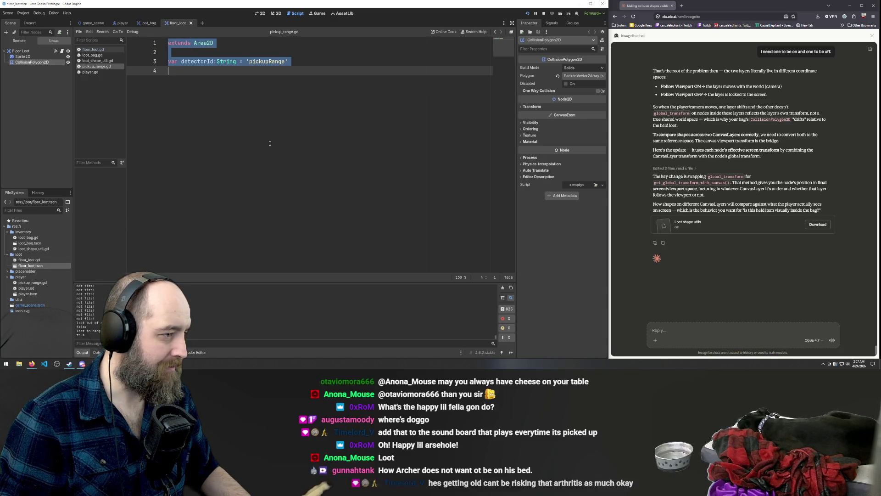
left_click(295, 149)
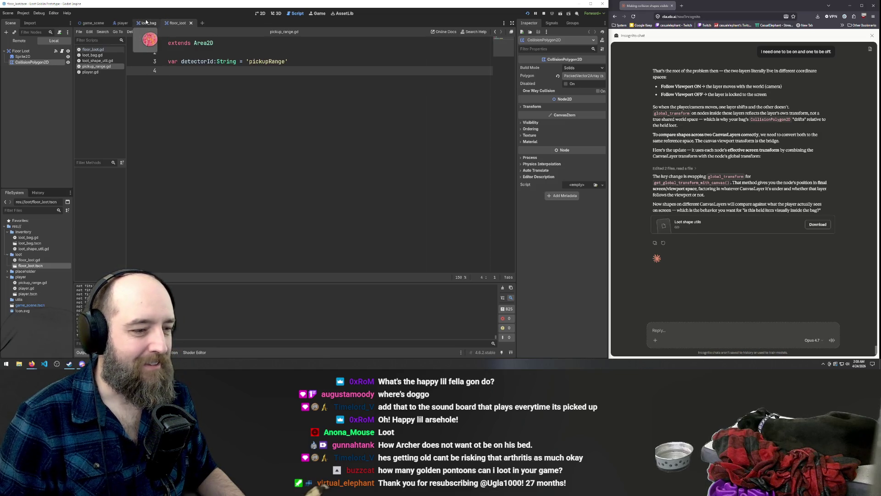
left_click(146, 23)
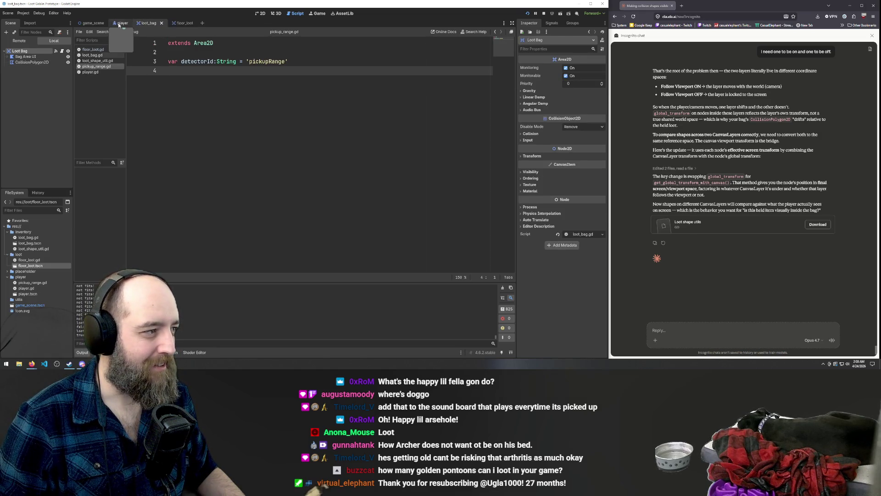
Step: Switch to the game_scene tab and open loot_shape_util.gd in the script editor
left_click(92, 23)
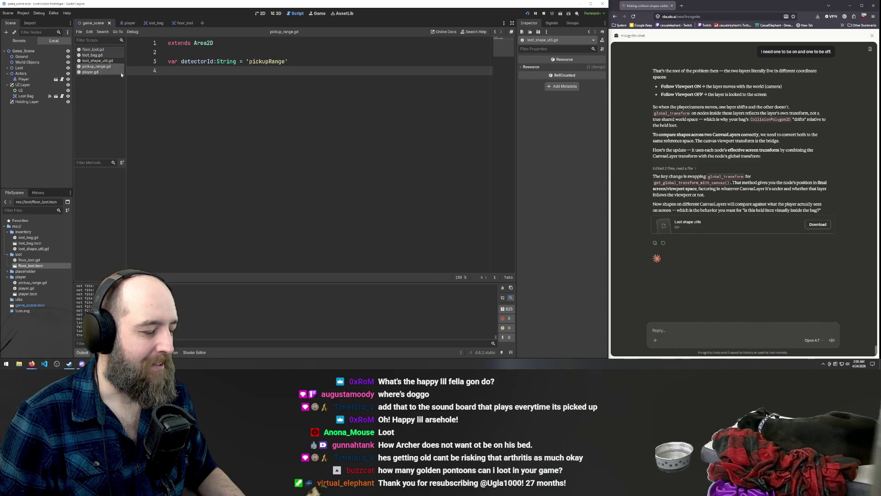
left_click(96, 60)
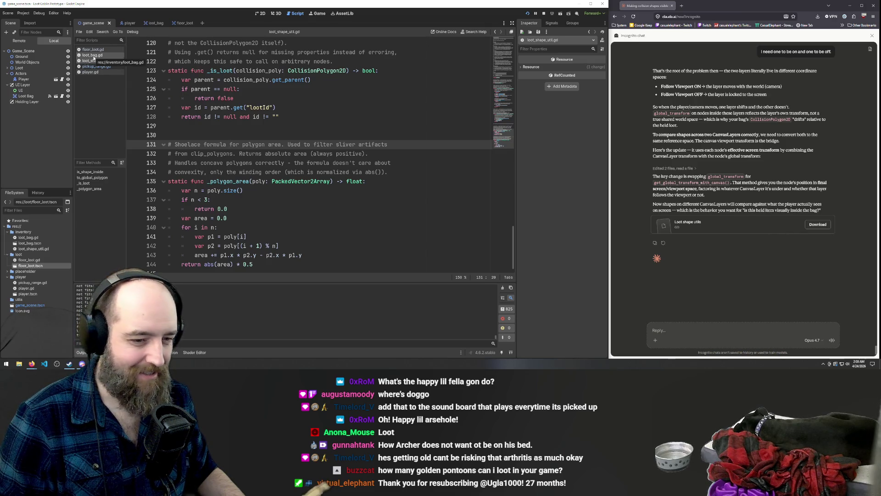
Step: Open loot_bag.gd, place the caret on empty line 17 in _process, and run the project
left_click(93, 56)
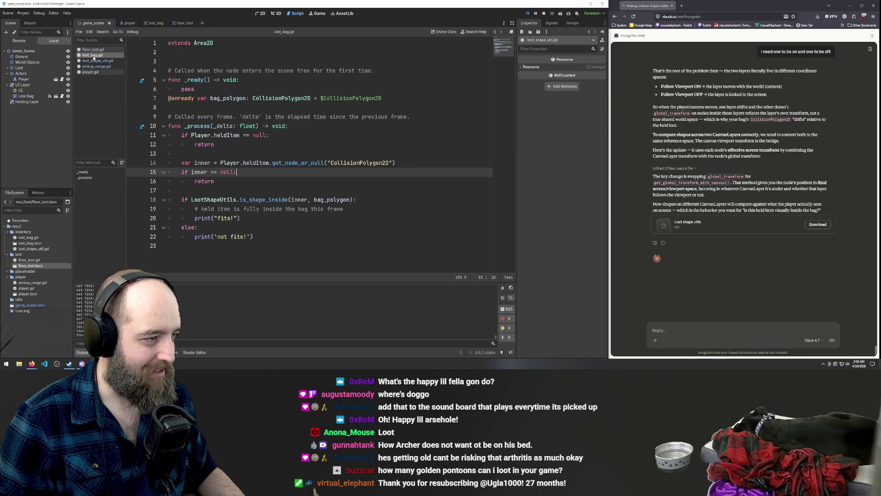
left_click(80, 61)
left_click(84, 56)
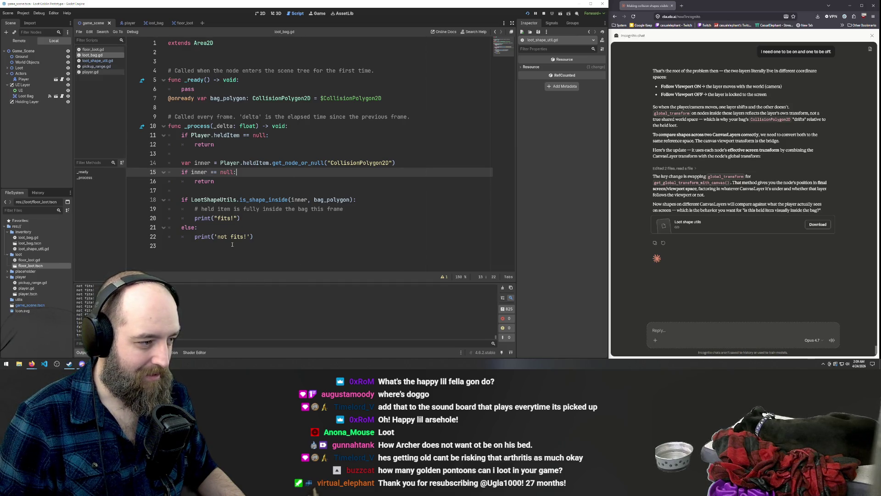
left_click(261, 218)
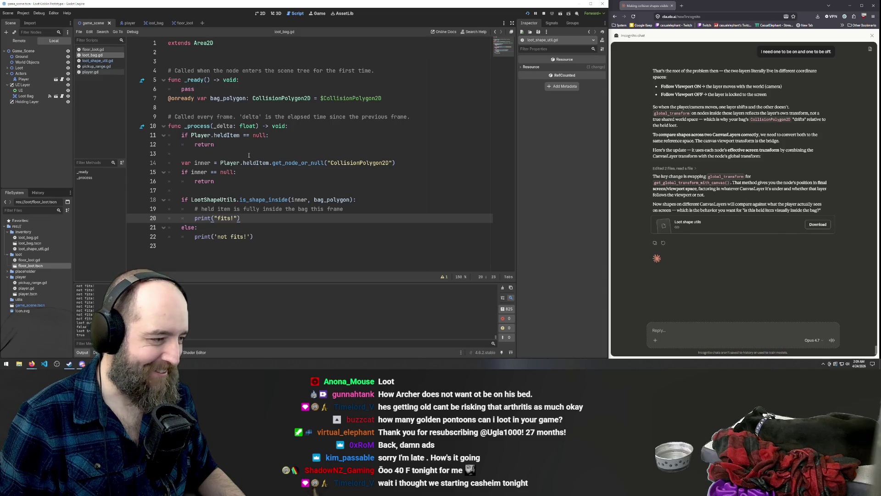
left_click(331, 190)
key("F5")
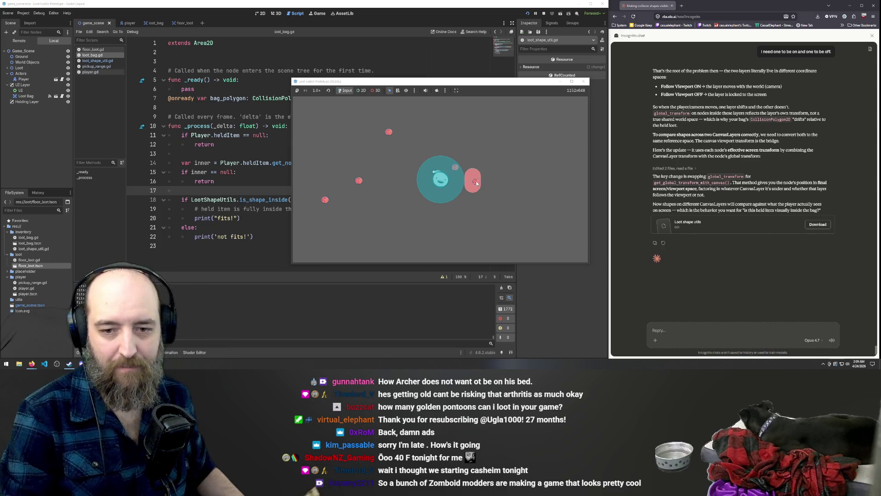
Step: Drag loot items in and out of the bag, watching the fits!/not fits! output
mouse_move(477, 183)
left_mouse_down()
mouse_move(504, 214)
mouse_move(546, 207)
left_mouse_up()
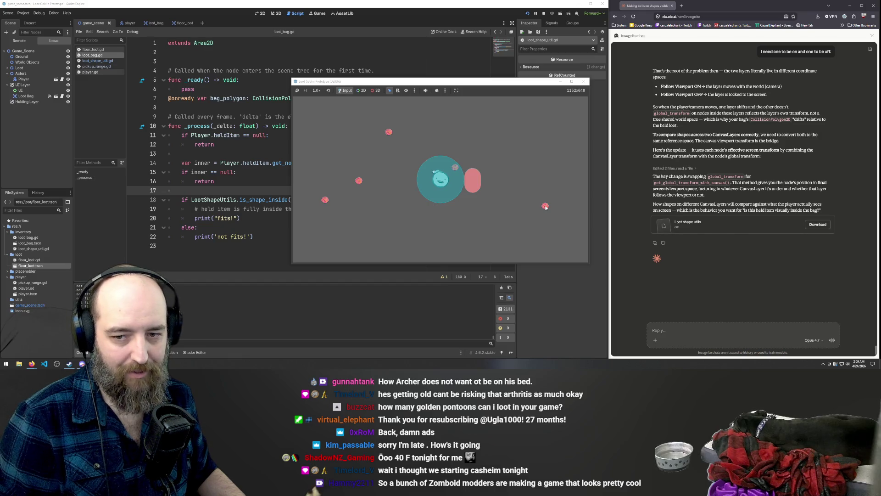
mouse_move(546, 207)
left_mouse_down()
mouse_move(532, 234)
mouse_move(530, 224)
left_mouse_up()
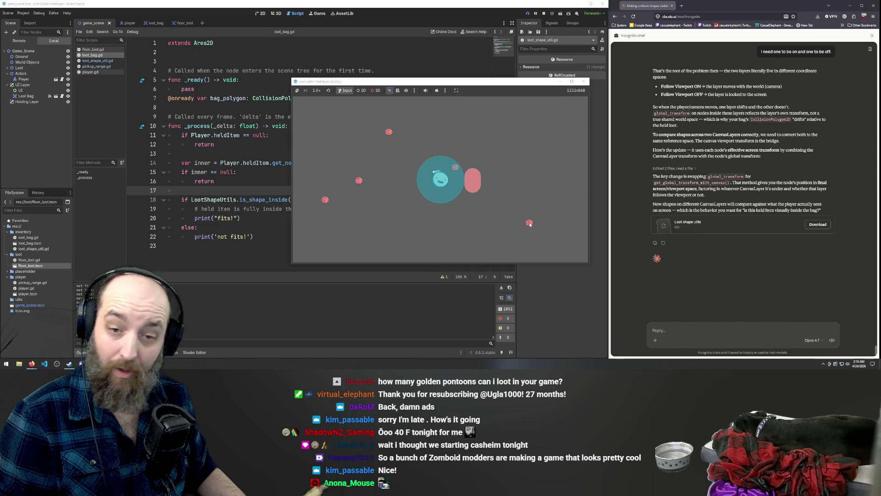
mouse_move(533, 229)
left_mouse_down()
mouse_move(529, 216)
mouse_move(581, 194)
mouse_move(495, 187)
mouse_move(480, 233)
mouse_move(486, 216)
left_mouse_up()
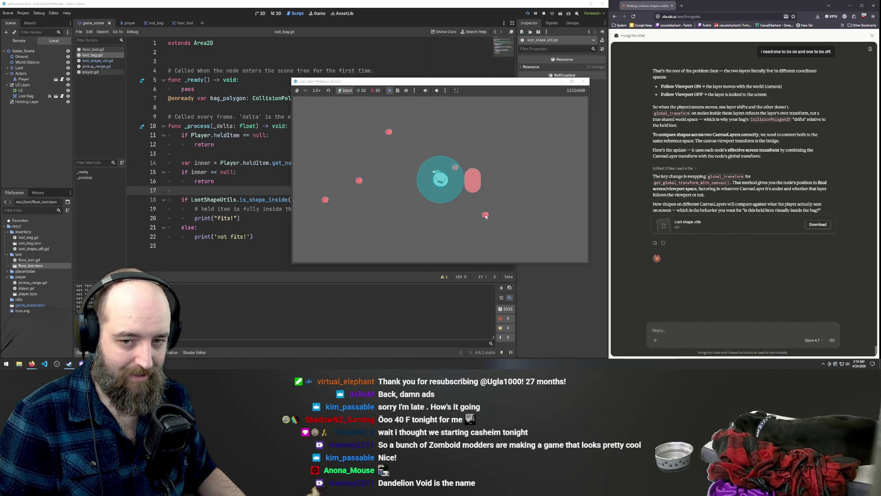
left_click_drag(486, 217, 502, 218)
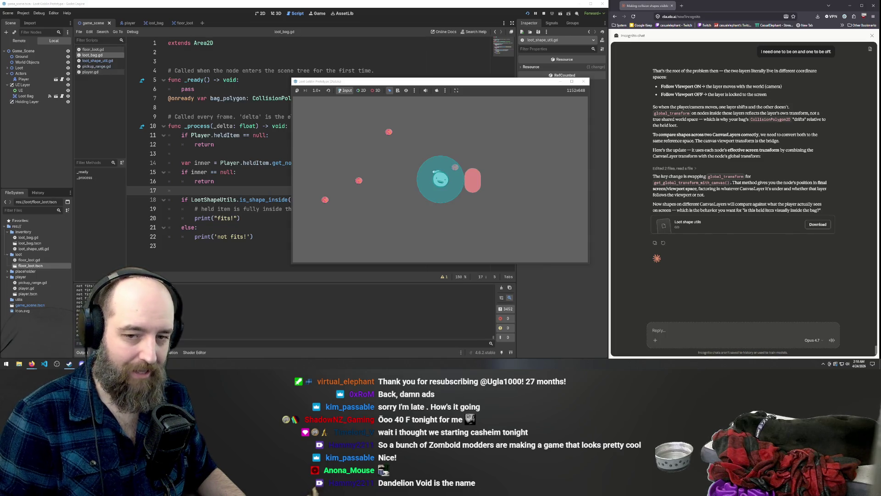
mouse_move(433, 222)
left_mouse_down()
mouse_move(352, 213)
mouse_move(457, 183)
left_mouse_up()
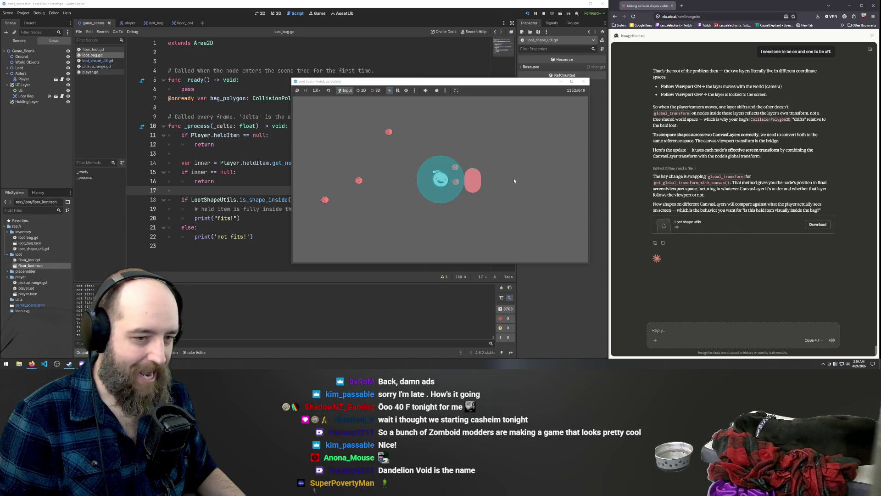
left_click_drag(456, 182, 471, 190)
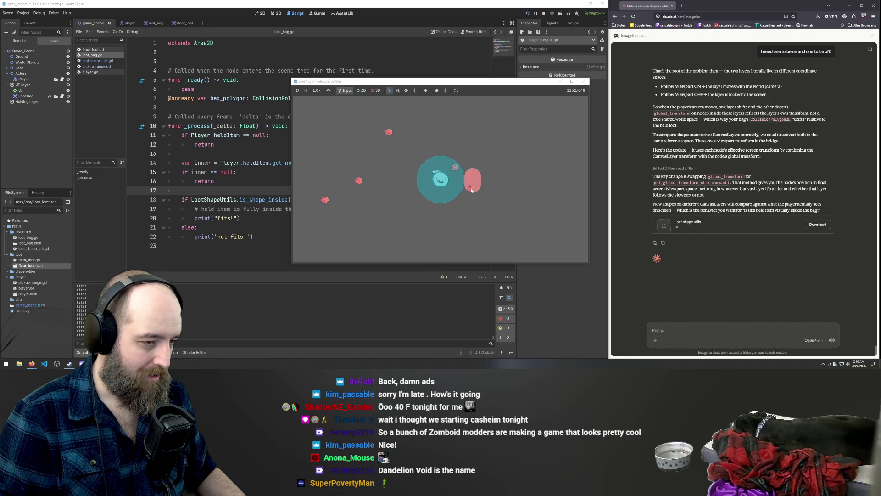
left_click_drag(472, 190, 464, 187)
left_click_drag(452, 185, 459, 186)
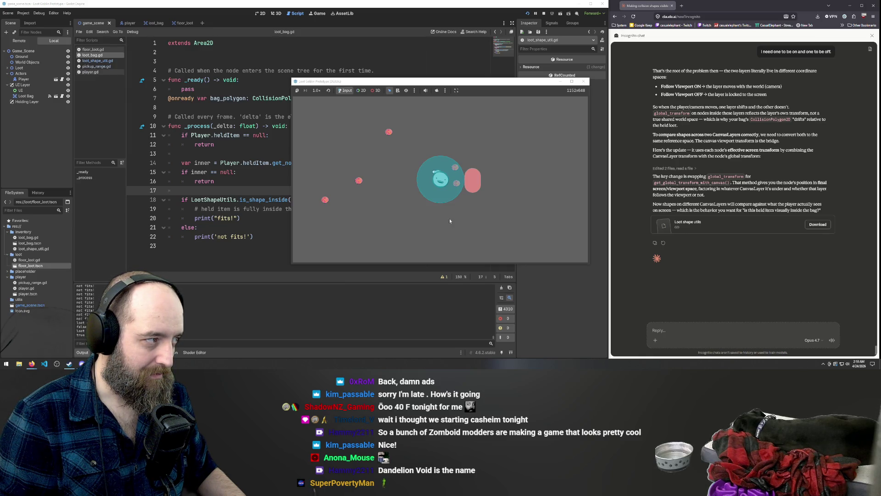
left_click(39, 13)
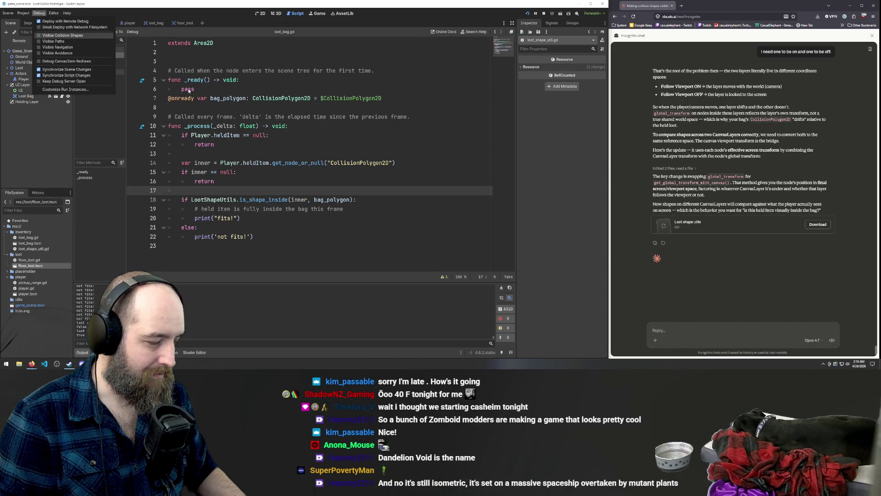
Step: Disable Visible Collision Shapes, rerun, drag pink loot into the bag, then stop with F8
left_click(62, 35)
key("F5")
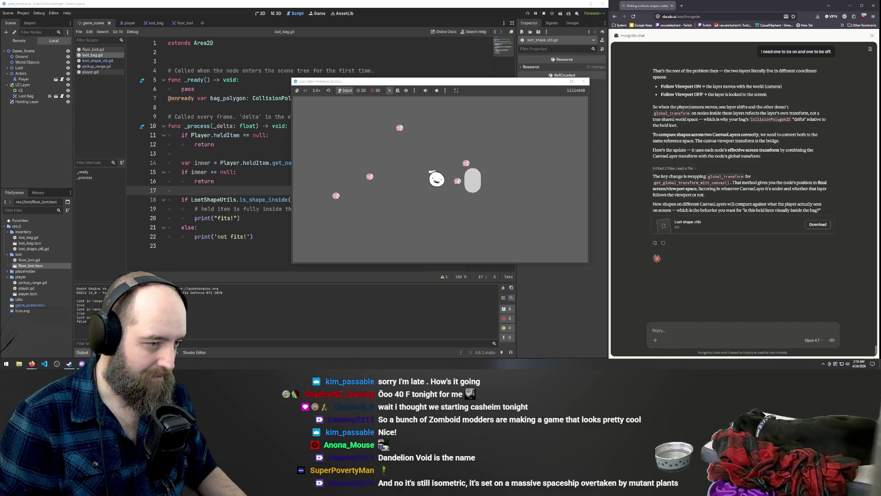
mouse_move(457, 182)
left_mouse_down()
mouse_move(459, 194)
mouse_move(468, 198)
mouse_move(470, 188)
left_mouse_up()
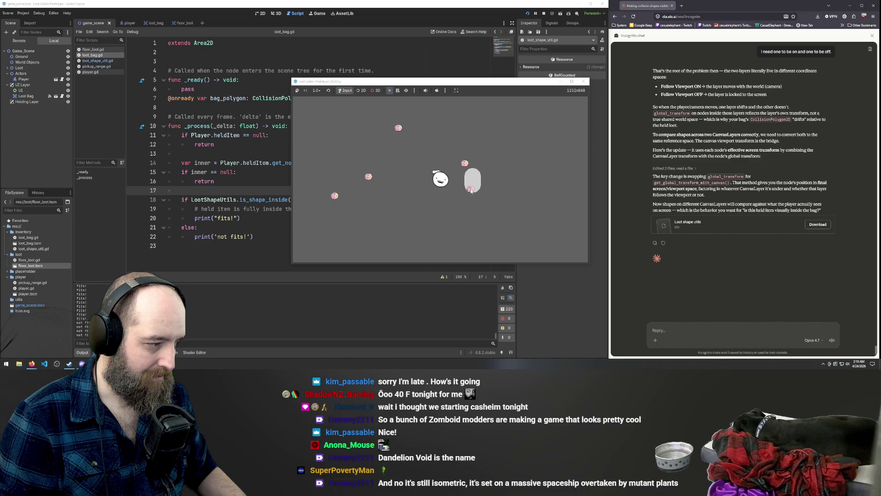
mouse_move(471, 188)
left_mouse_down()
mouse_move(426, 229)
mouse_move(456, 183)
left_mouse_up()
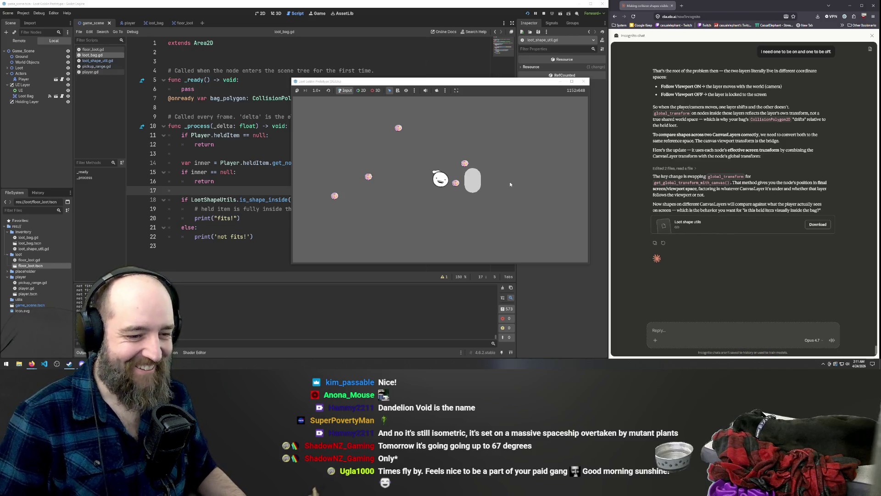
mouse_move(456, 184)
left_mouse_down()
mouse_move(473, 188)
mouse_move(468, 197)
mouse_move(480, 188)
mouse_move(459, 223)
left_mouse_up()
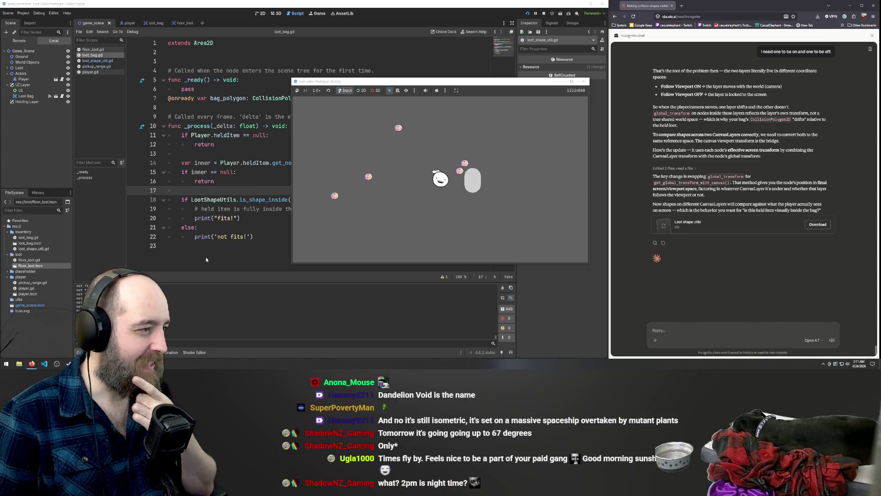
key("F8")
left_click(23, 13)
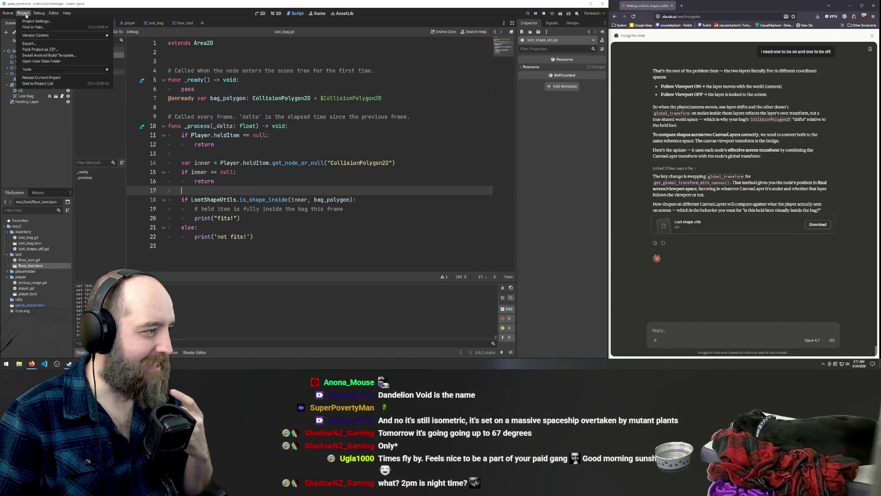
Step: Check Project Settings' Globals Autoload list, which holds only Player, then close the dialog
left_click(37, 21)
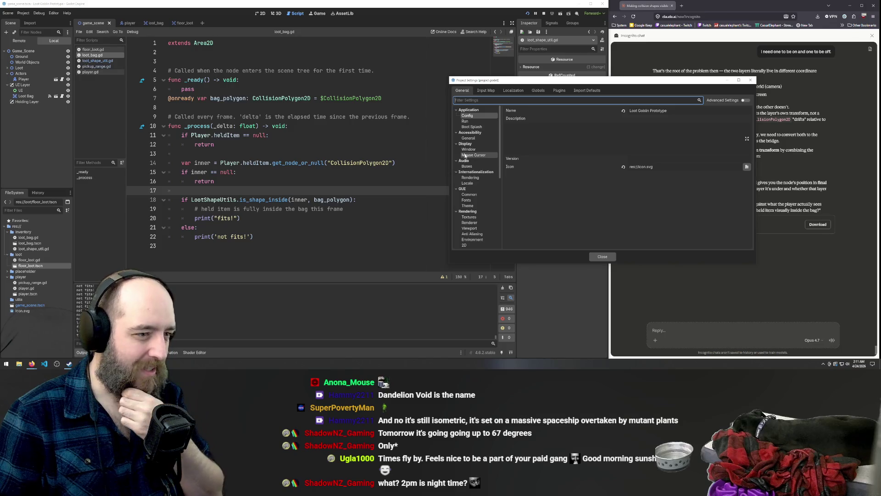
left_click(533, 91)
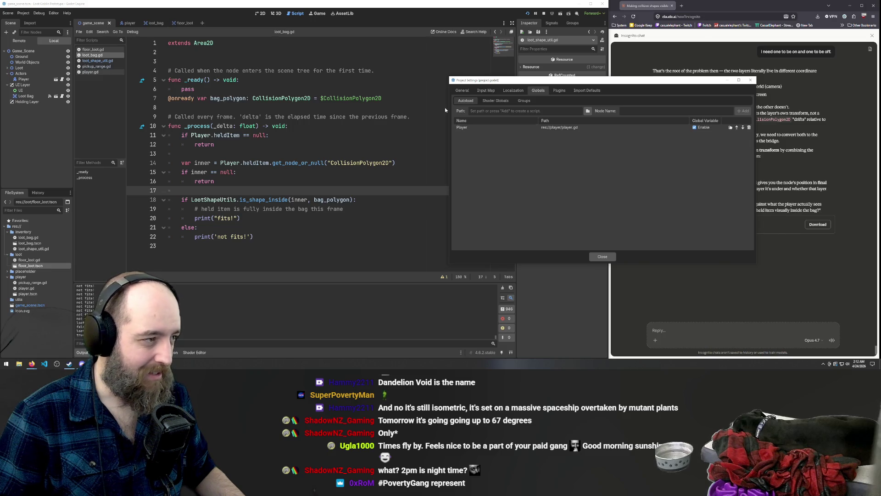
left_click(752, 79)
left_click(402, 144)
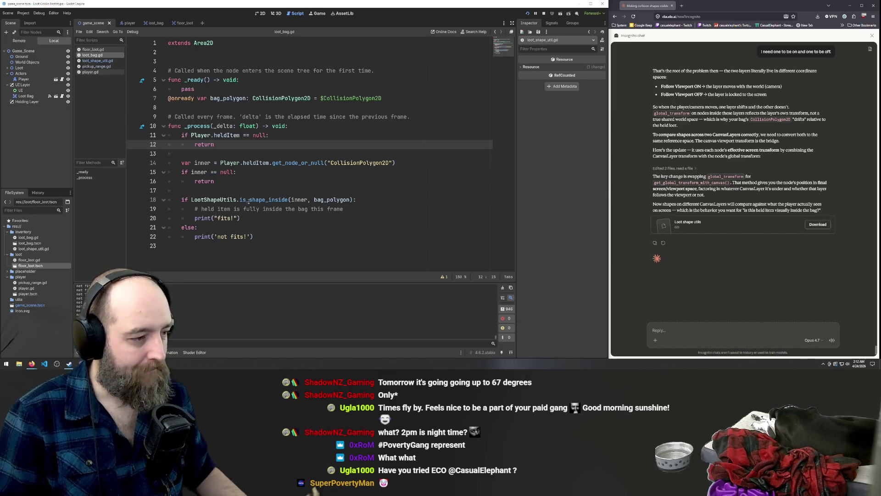
Step: Open player.gd and read through hold(), its holdingLayer reference, and the drop code
left_click(127, 23)
left_click(93, 23)
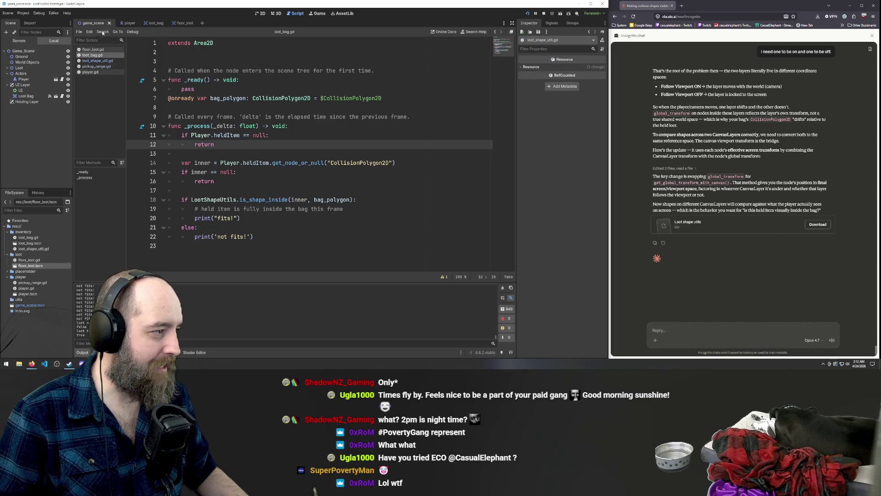
left_click(91, 72)
scroll(287, 148, "up", 6)
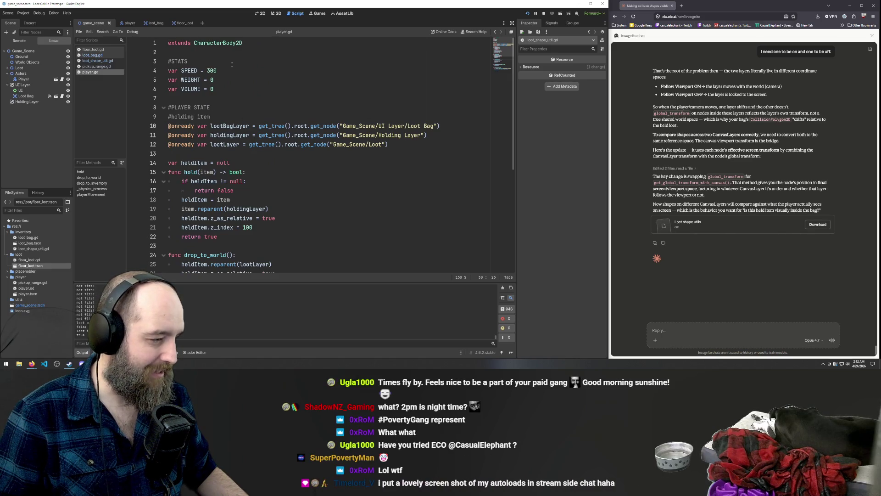
scroll(226, 162, "down", 1)
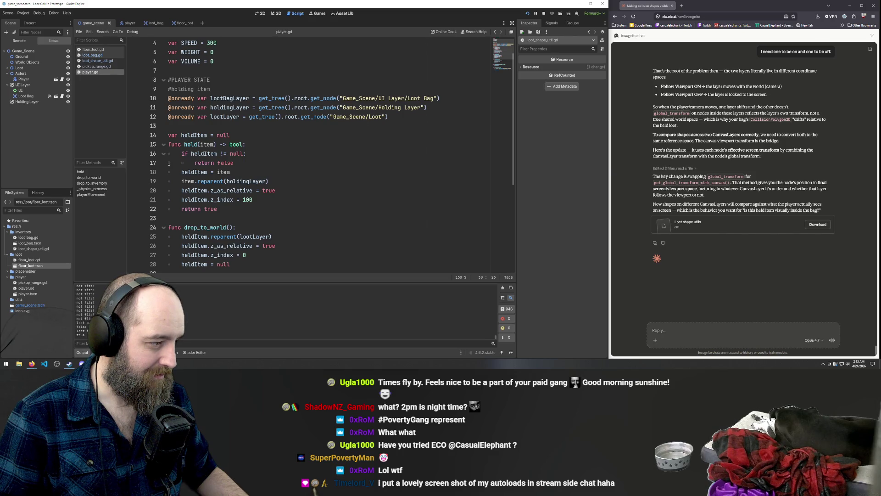
left_click(213, 181)
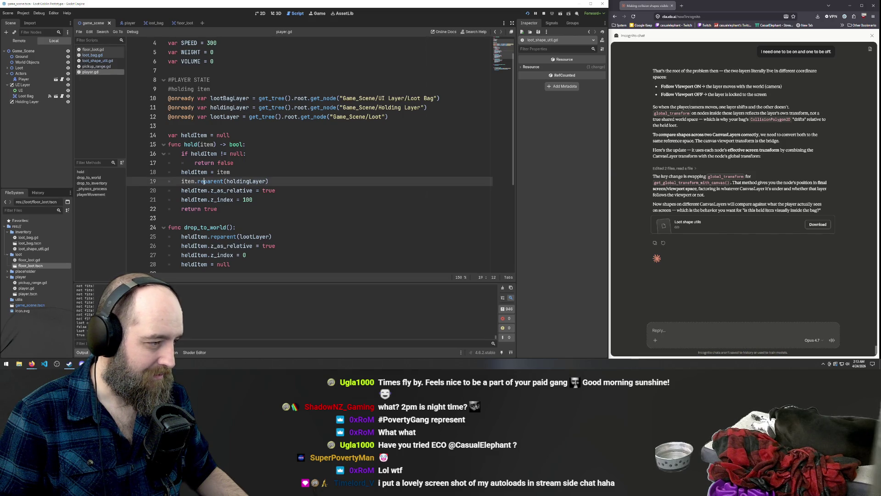
scroll(246, 181, "down", 1)
scroll(246, 179, "down", 5)
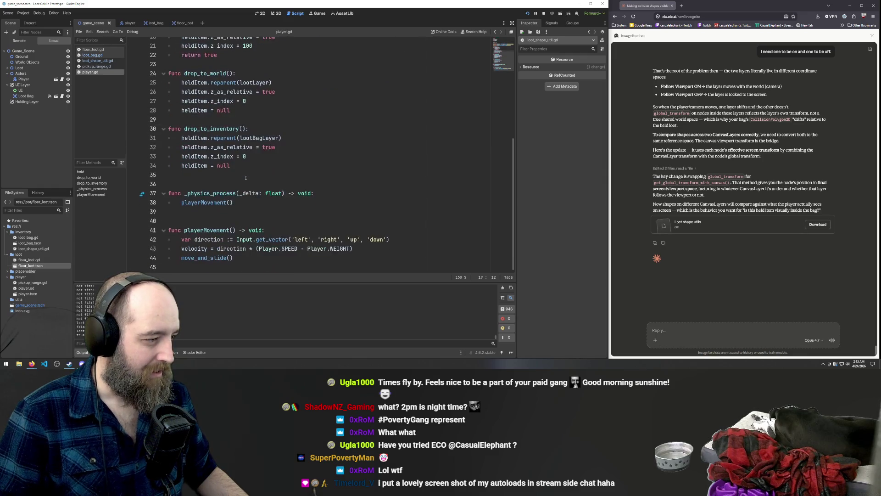
left_click(152, 23)
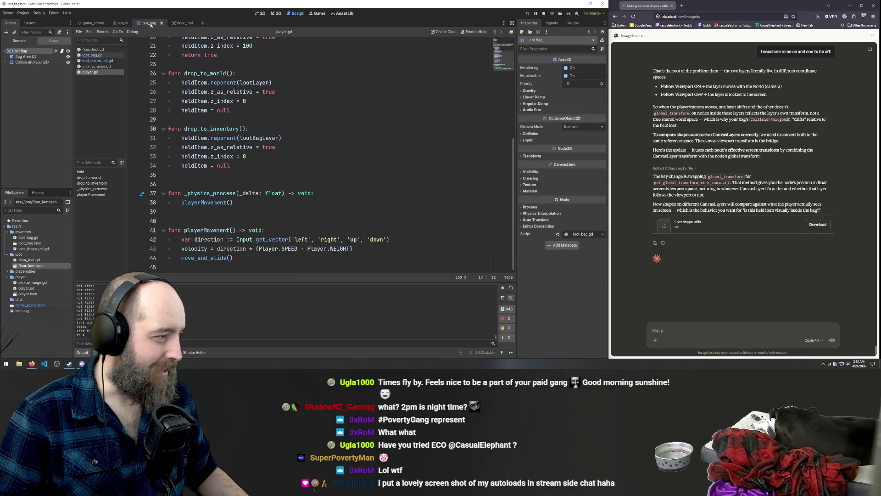
Step: Open floor_loot.gd and scroll through its pickup-range, mouse-hover and _unhandled_input code
left_click(93, 49)
scroll(276, 143, "up", 5)
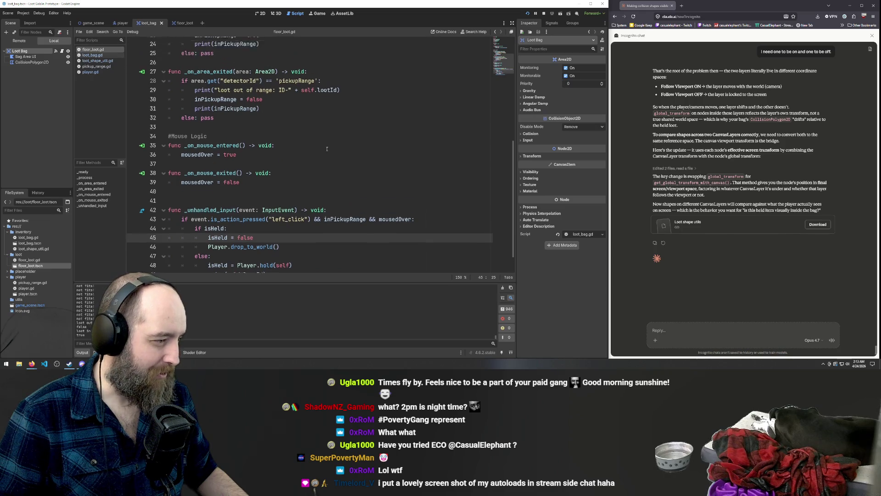
scroll(328, 147, "down", 5)
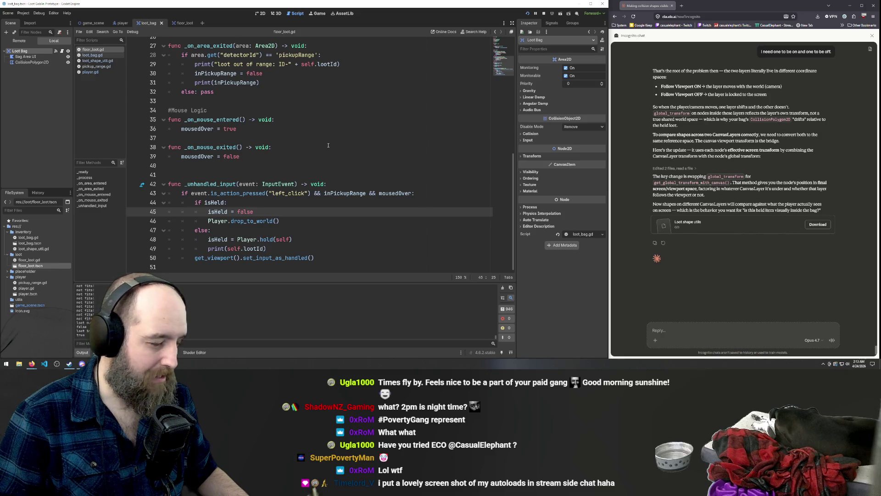
scroll(328, 146, "up", 2)
scroll(328, 145, "up", 6)
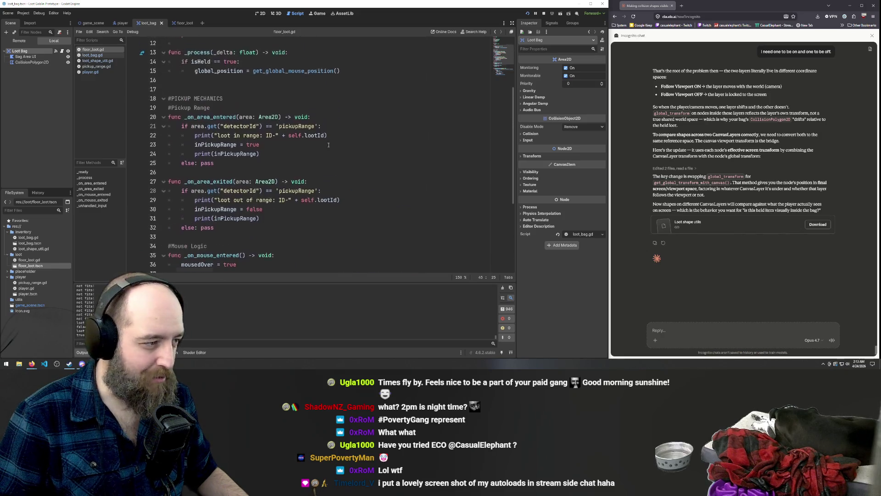
scroll(328, 145, "down", 8)
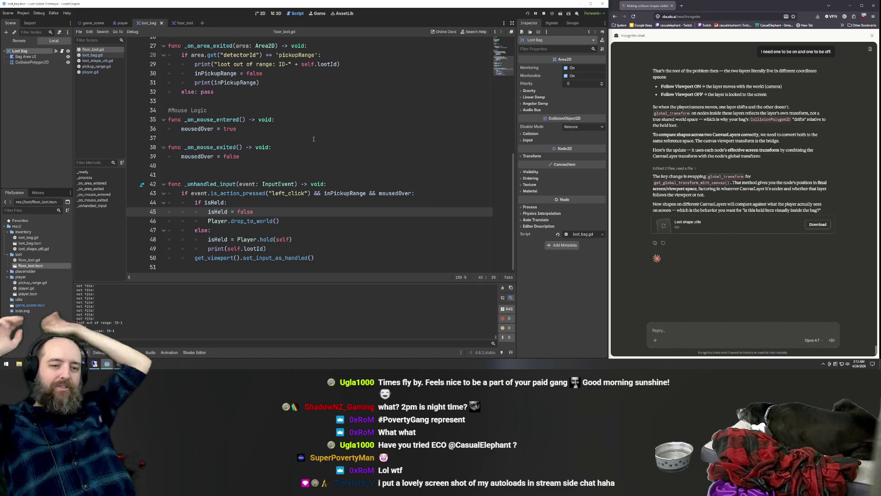
left_click(671, 328)
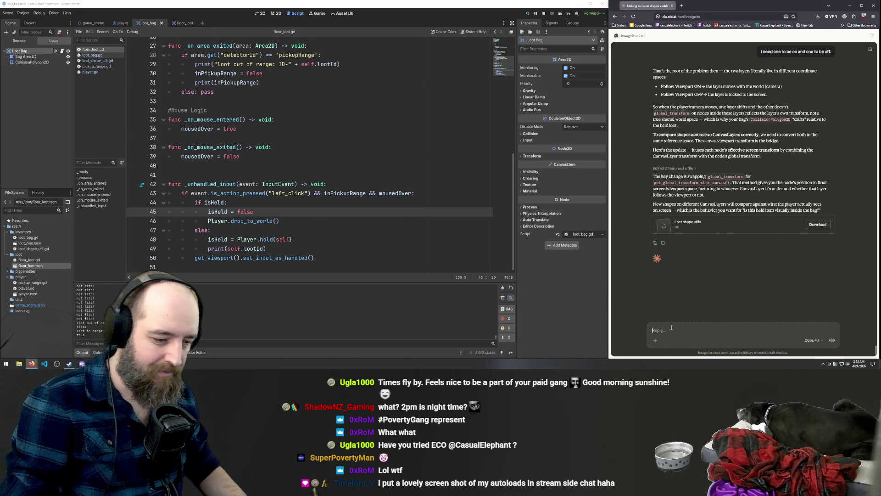
Step: Ask Claude "can we turn of click through on the bag layer globally?"
type("tuim")
type("c")
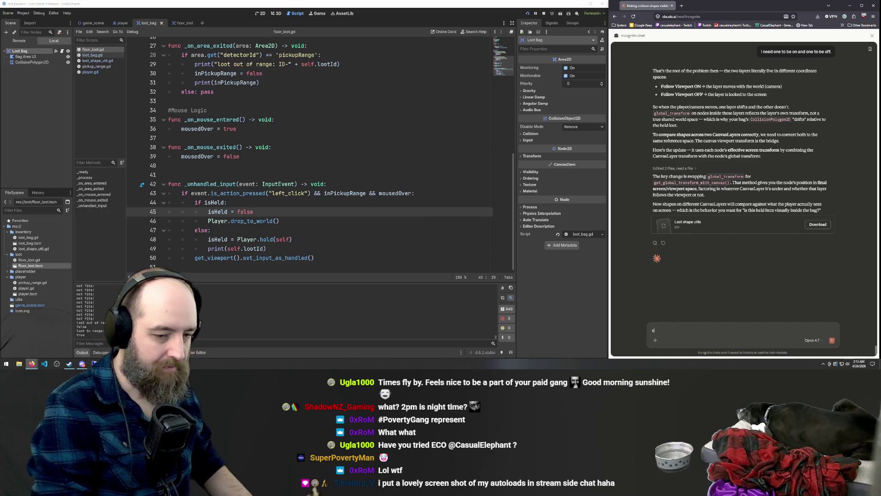
type("an we turn of cl")
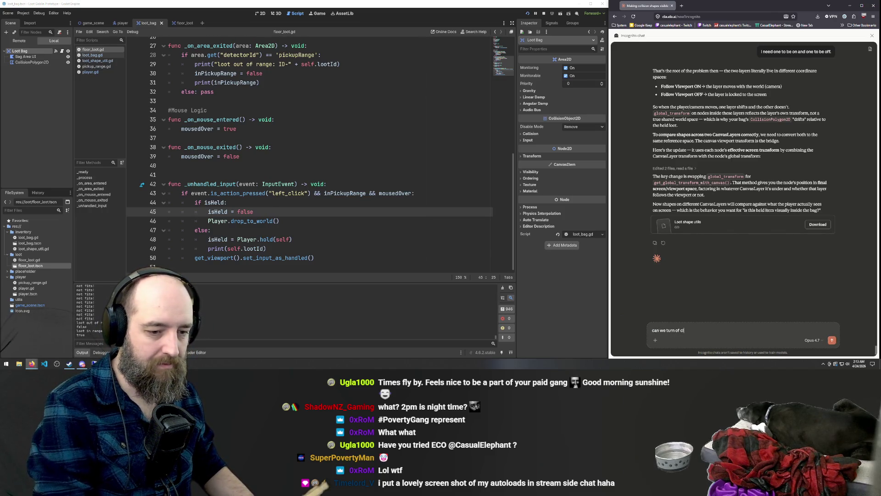
type("ick through on th")
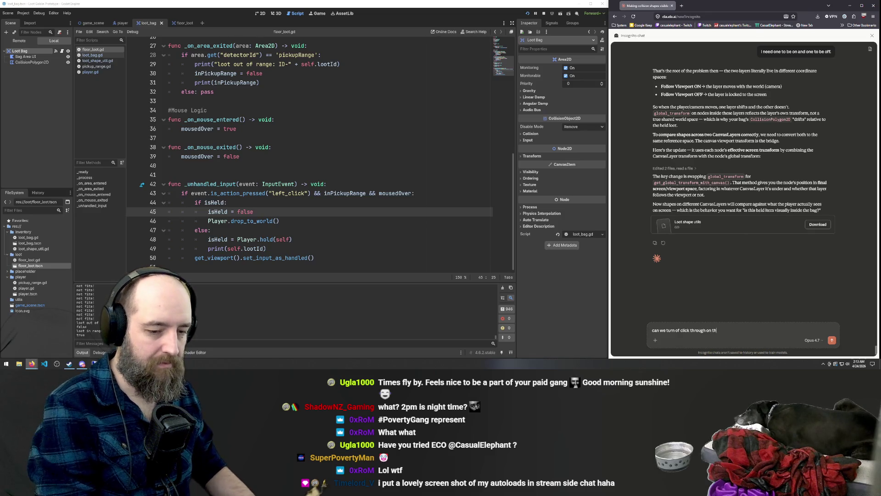
type("e bag layer gl")
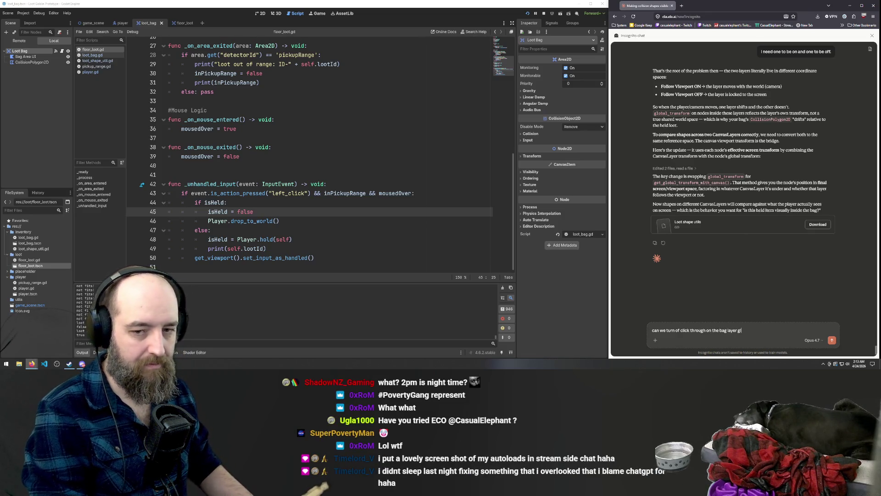
type("obally?")
key("Return")
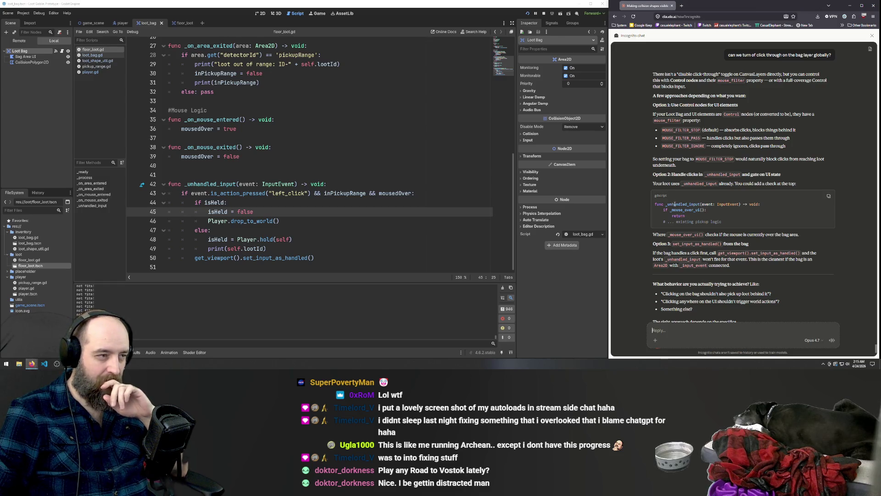
scroll(398, 119, "up", 8)
scroll(398, 119, "down", 8)
scroll(409, 101, "up", 8)
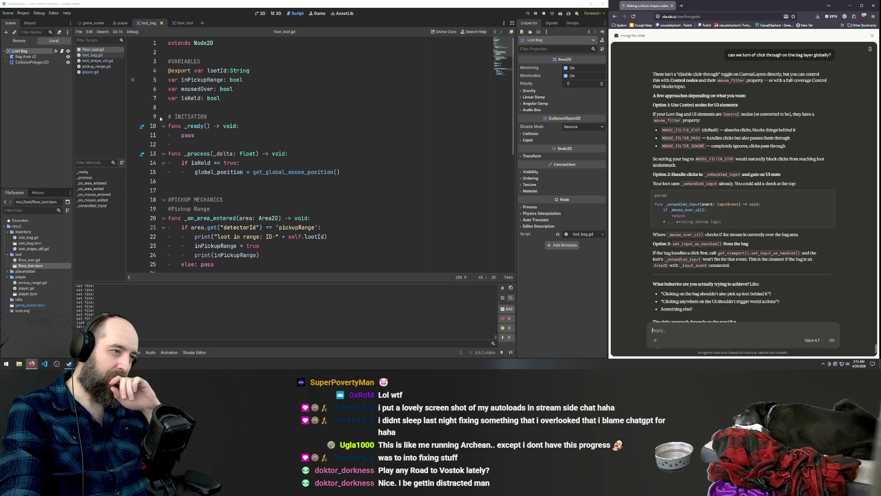
left_click(101, 57)
left_click(93, 49)
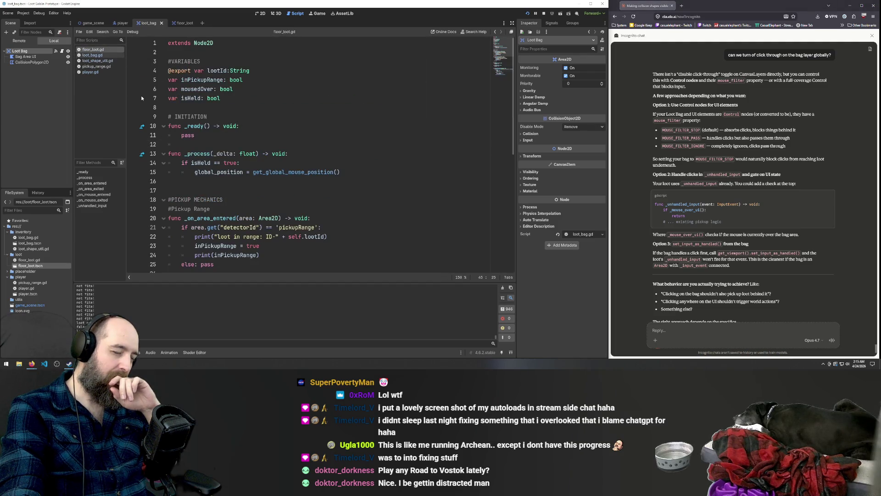
scroll(264, 177, "down", 8)
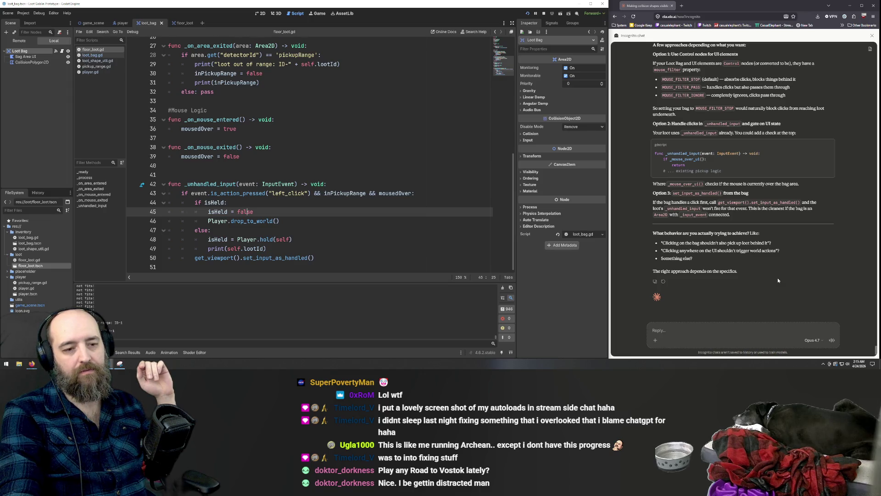
left_click(333, 262)
left_click(742, 330)
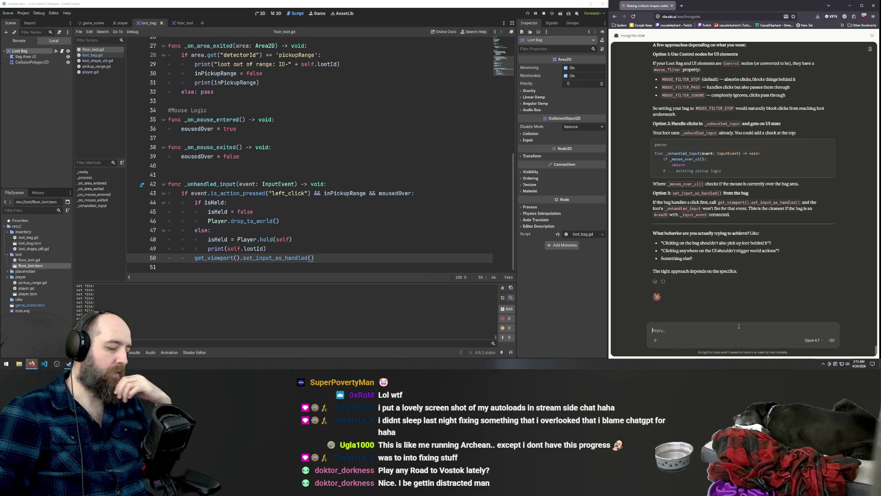
Step: Ask Claude how to update unhandled input to place loot IN the bag layer, then read the reply
type("how would I update unhandled input t")
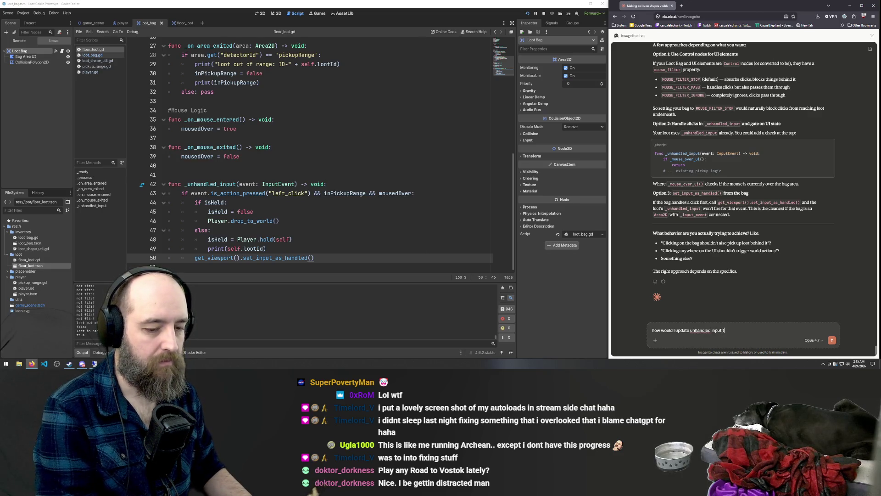
type("o pla")
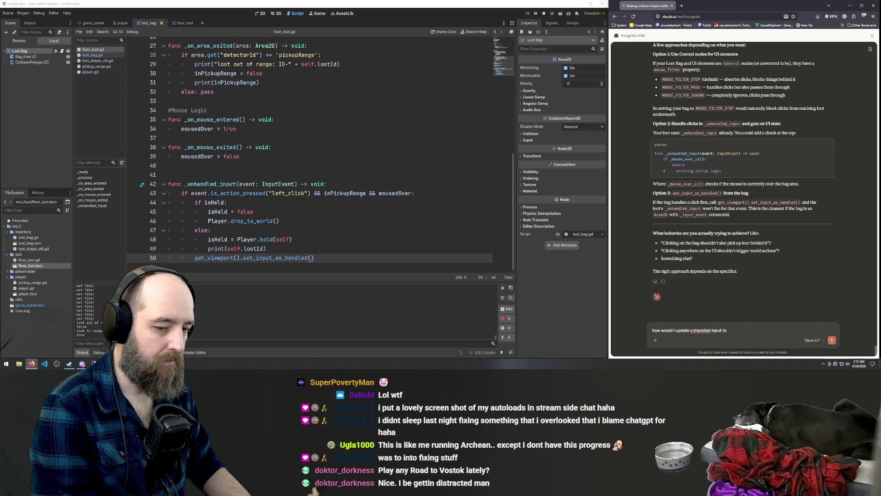
type("ce it IN the bag layer?")
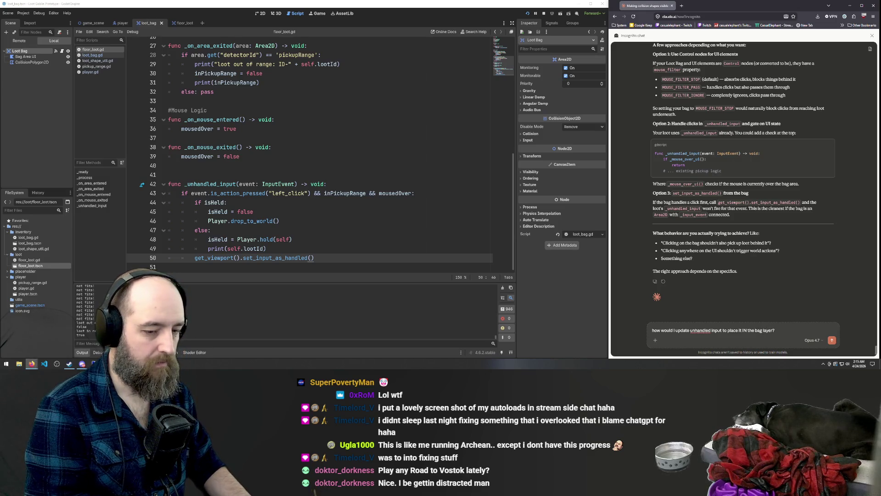
key("Return")
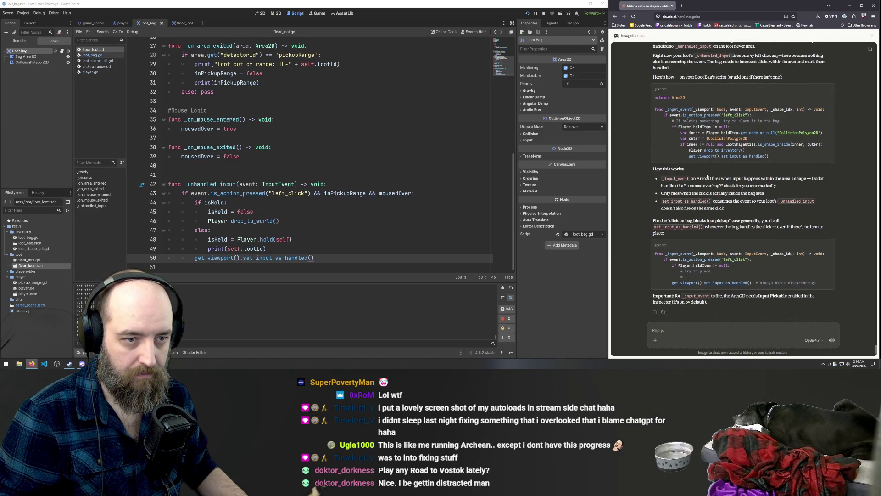
scroll(707, 177, "up", 1)
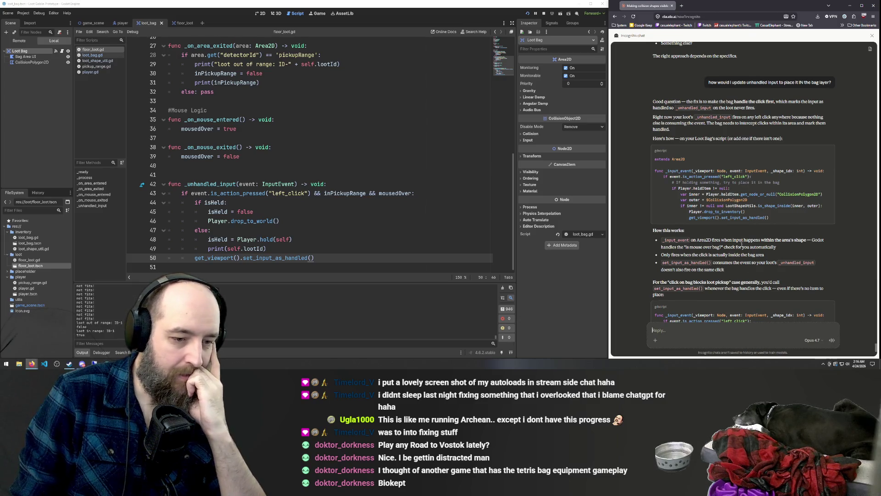
scroll(739, 236, "down", 2)
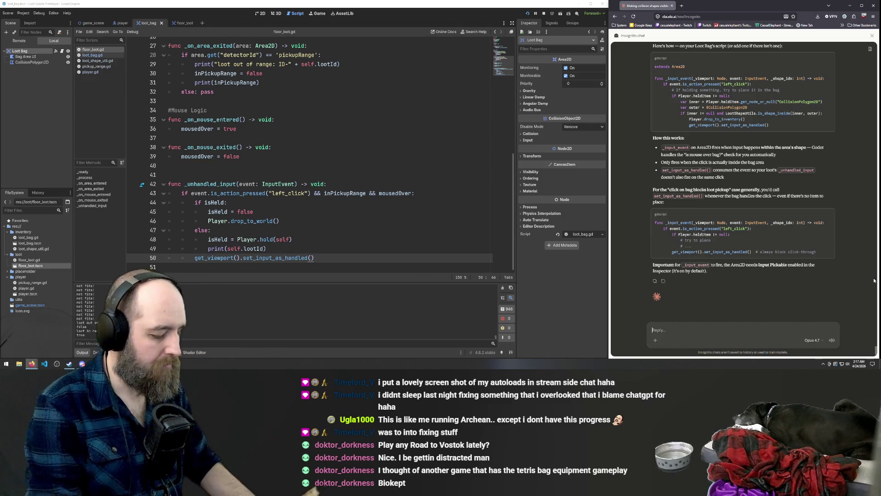
type("let")
Step: Rewrite the unsent Claude draft so it reads 'lets make a case where we put'
type("ee")
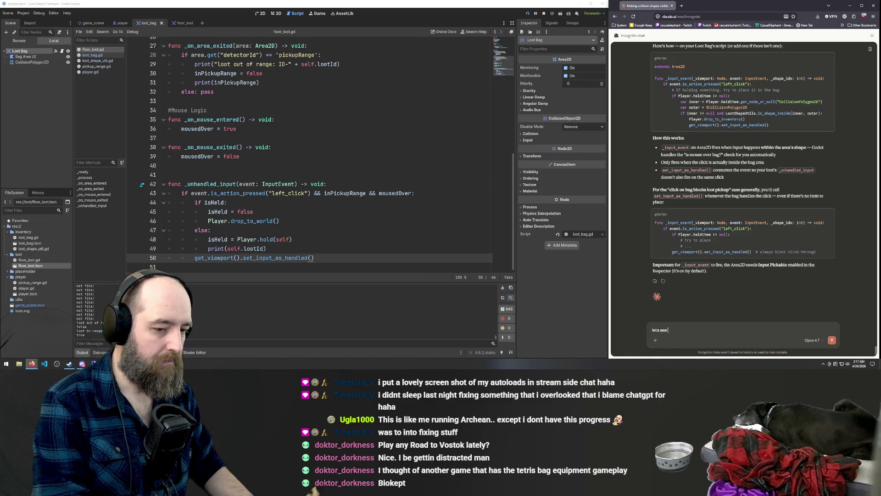
type(" if it works w")
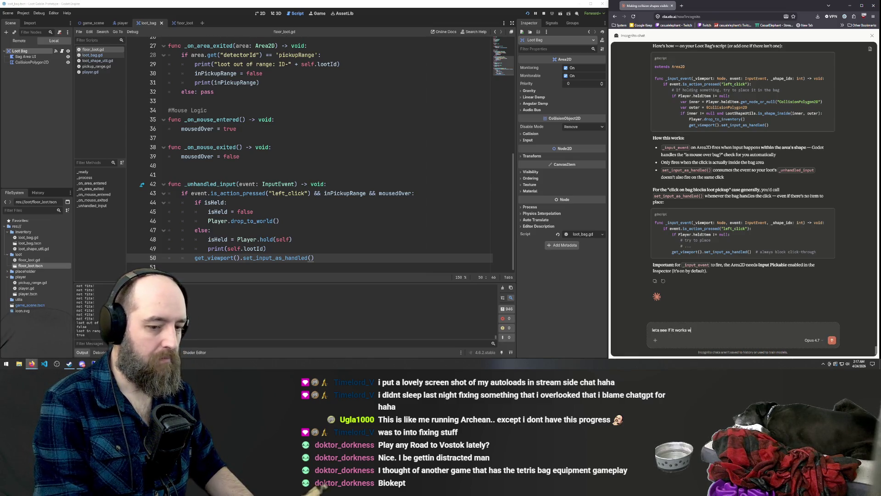
type("ithout w")
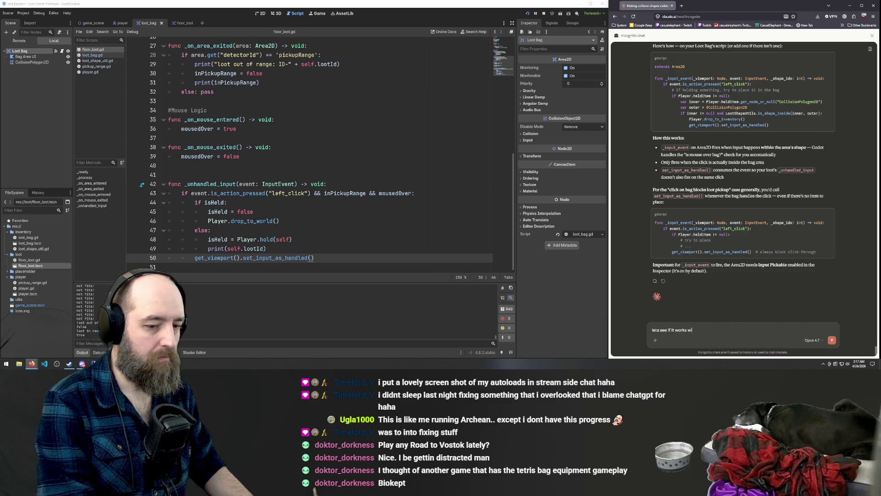
type("orrying about")
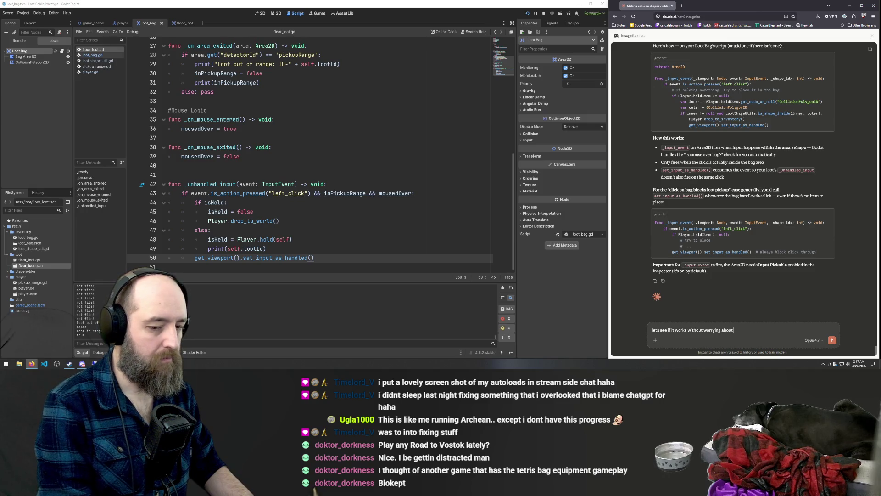
type(" clickthrough")
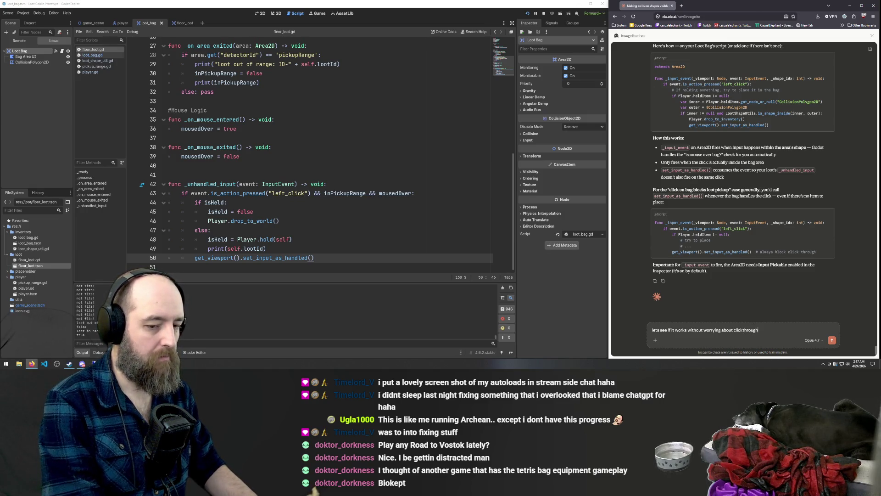
type(" an")
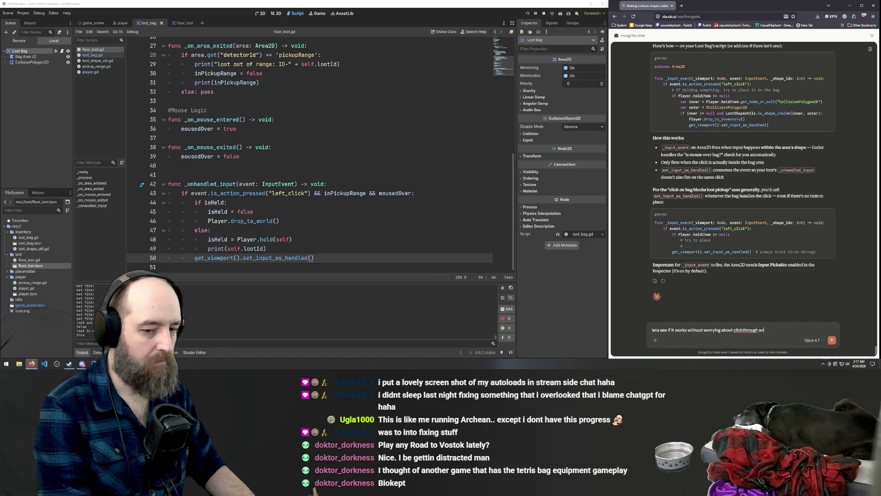
key("BackSpace")
key("BackSpace")
key("BackSpace")
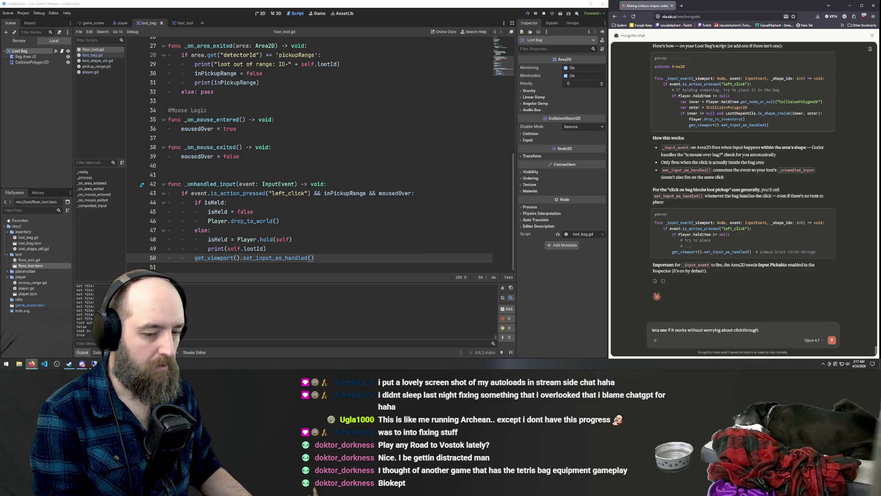
key("BackSpace")
key("BackSpace")
key("BackSpace")
key("ctrl+a")
key("BackSpace")
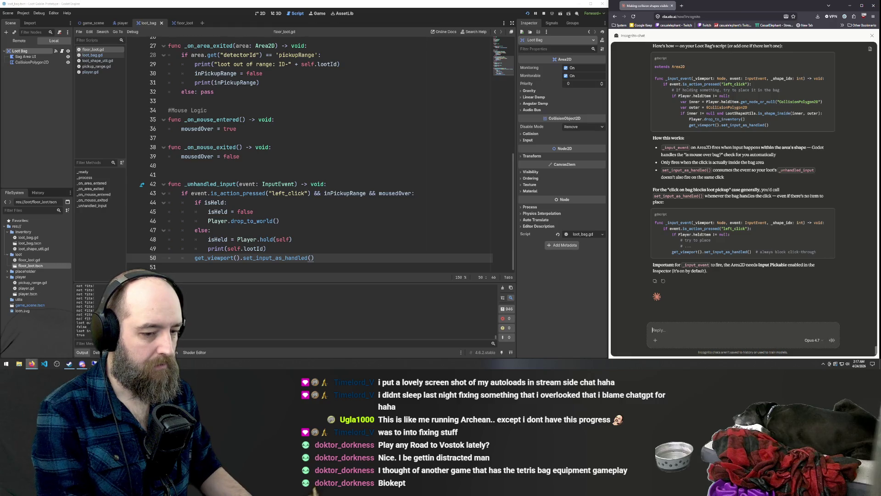
type("lets")
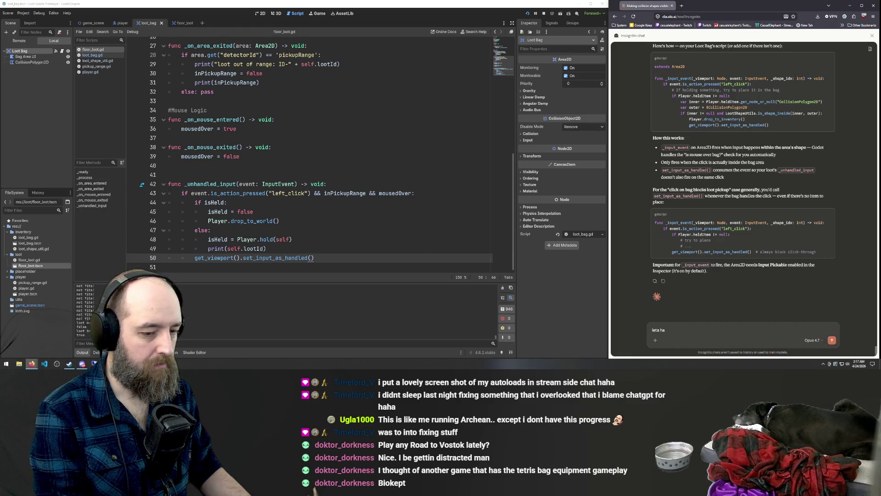
type(" make a case where we")
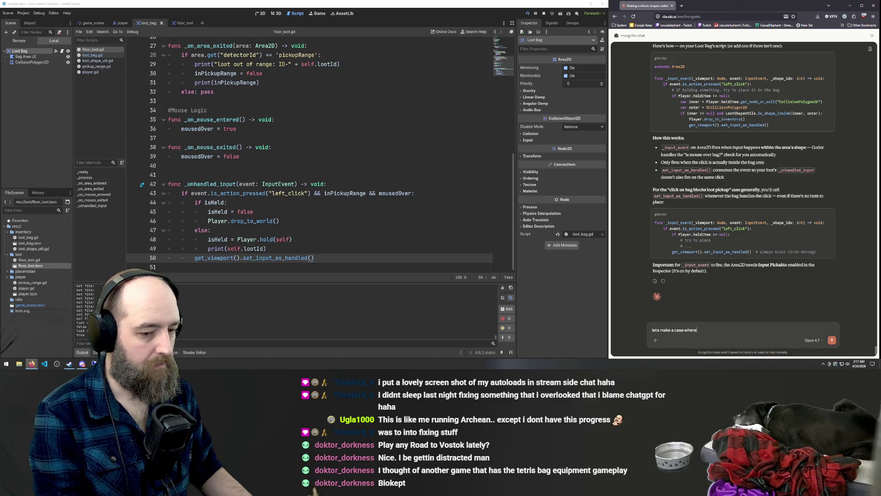
type(" put")
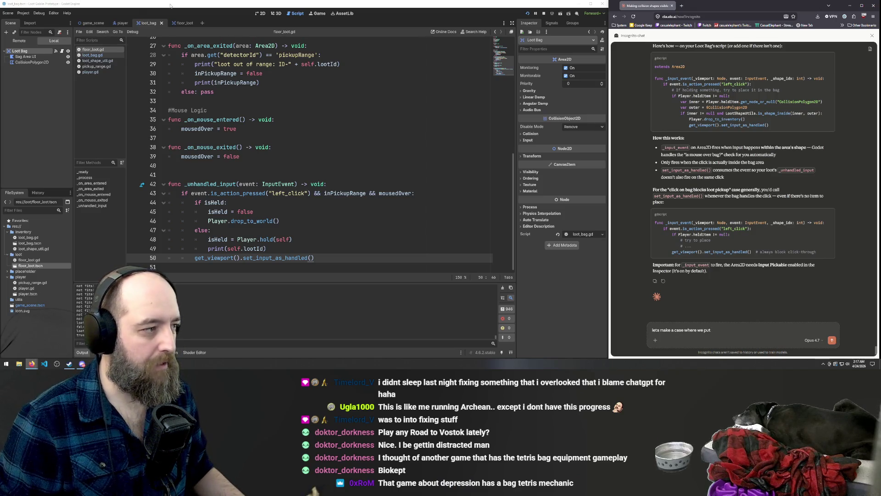
scroll(156, 50, "up", 3)
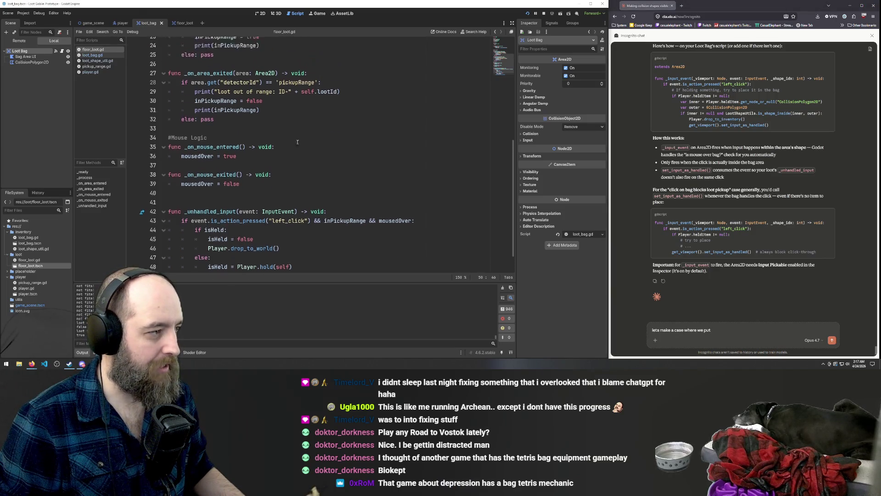
Step: Switch Godot to loot_bag.gd, select the Claude draft, and start a new browser tab
left_click(98, 55)
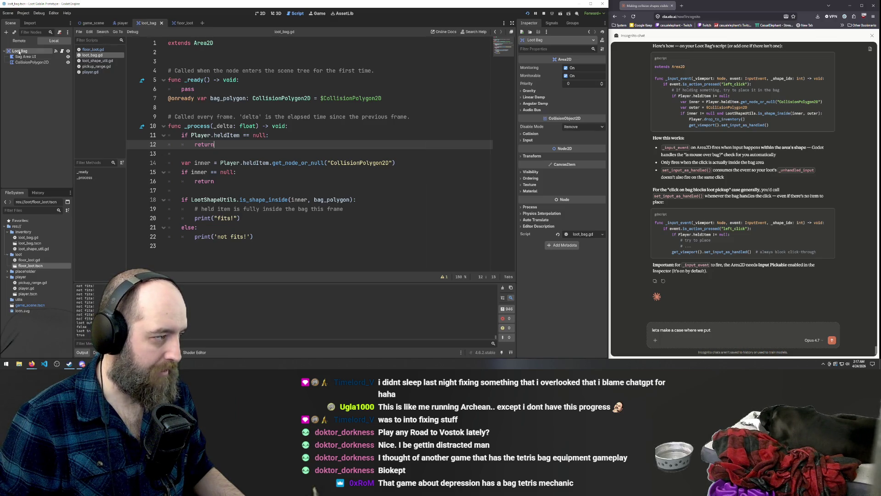
left_click_drag(712, 330, 594, 315)
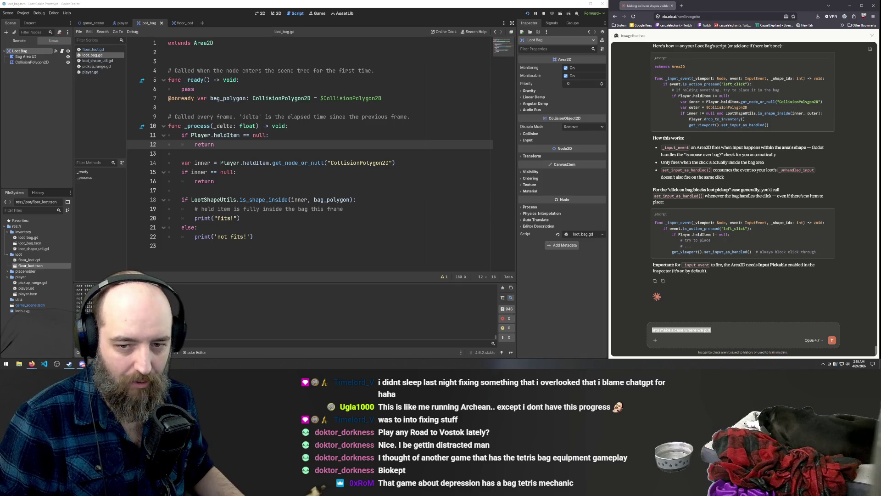
key("ctrl+t")
Step: Search the web for Biokept and open its Steam store page
type("Biokept")
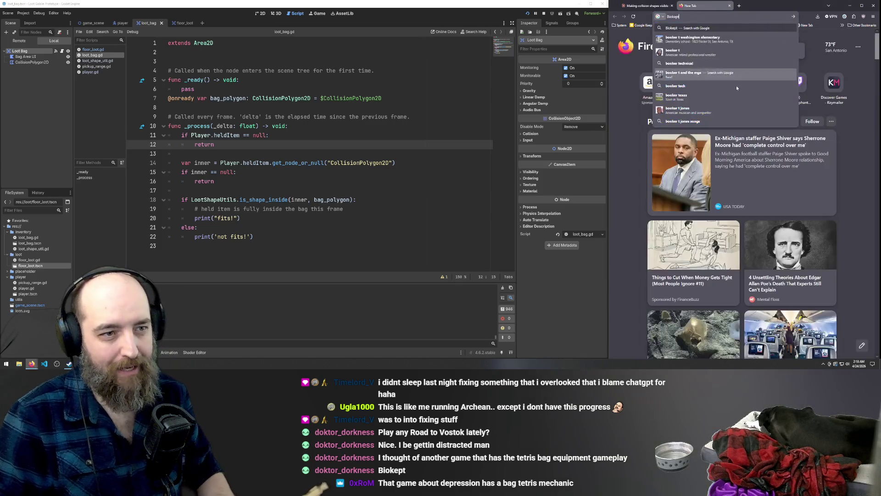
key("Return")
left_click(640, 88)
Step: Browse BioKept's inventory, battle, teammate and map screenshots, then close the store page
left_click(654, 191)
left_click(686, 190)
left_click(725, 192)
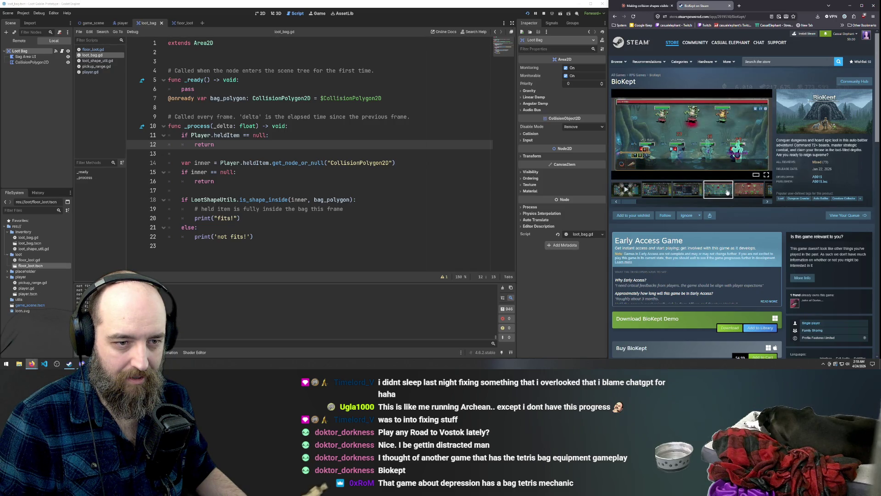
left_click(744, 194)
left_click_drag(633, 201, 705, 198)
left_click(714, 187)
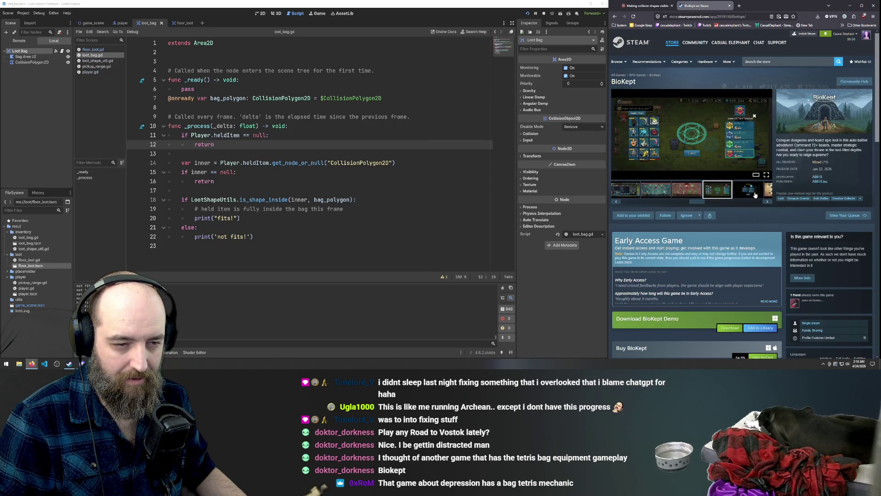
left_click(755, 195)
left_click_drag(697, 203, 739, 202)
left_click(763, 192)
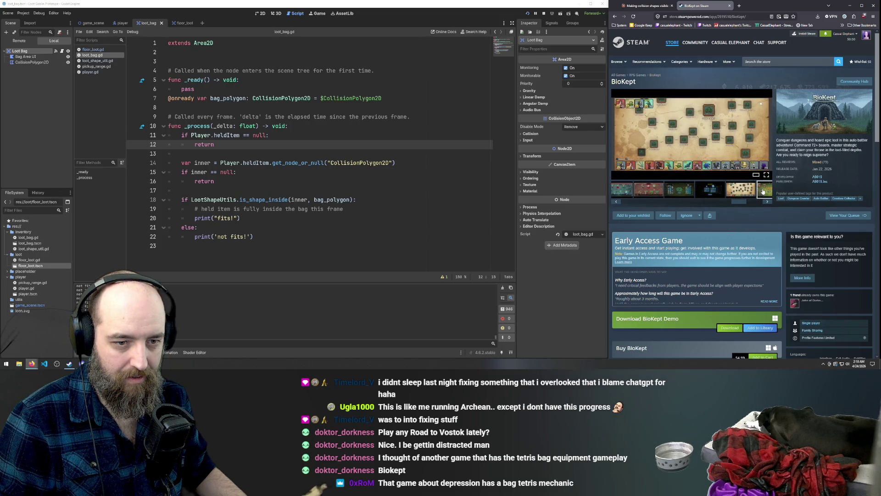
left_click(729, 6)
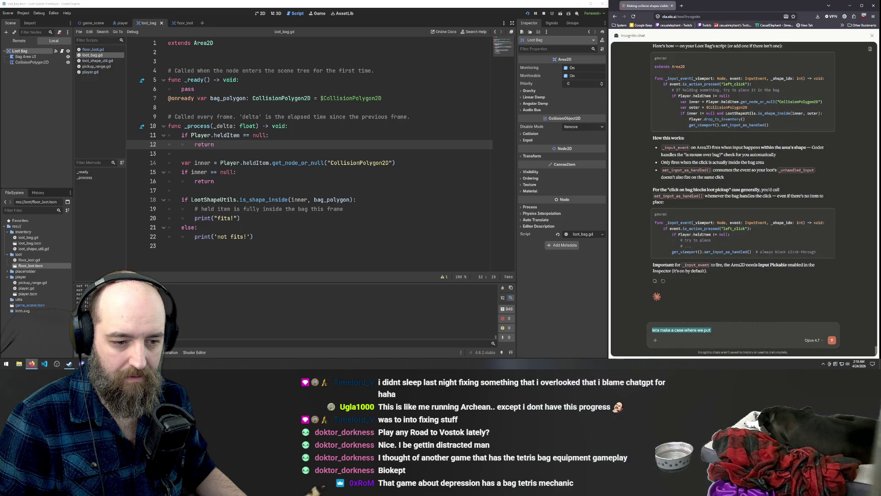
Step: Replace the Claude draft with 'that seems like a bit much, let' and return to loot_bag.gd line 3
left_click(720, 330)
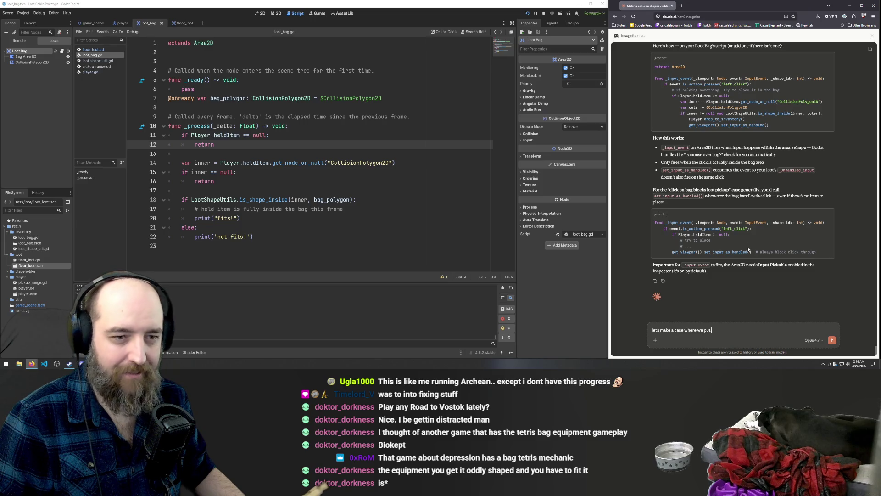
scroll(757, 228, "up", 3)
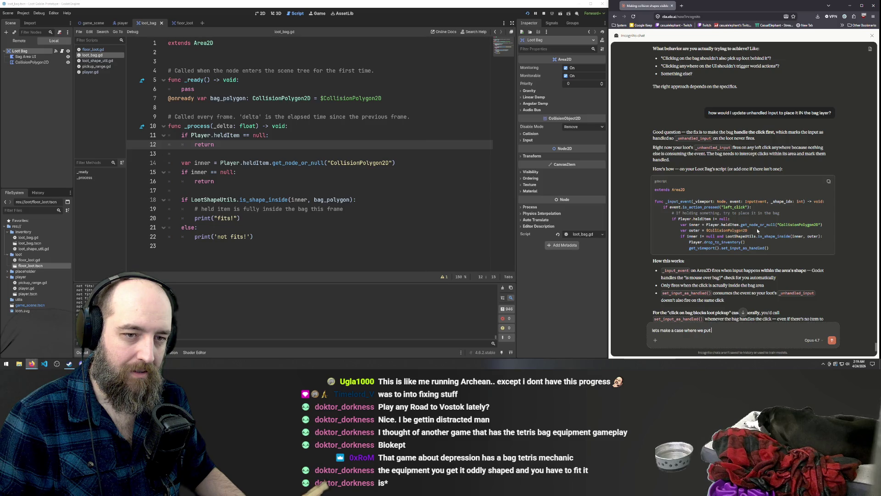
scroll(757, 228, "down", 3)
key("ctrl+a")
key("BackSpace")
type("tha")
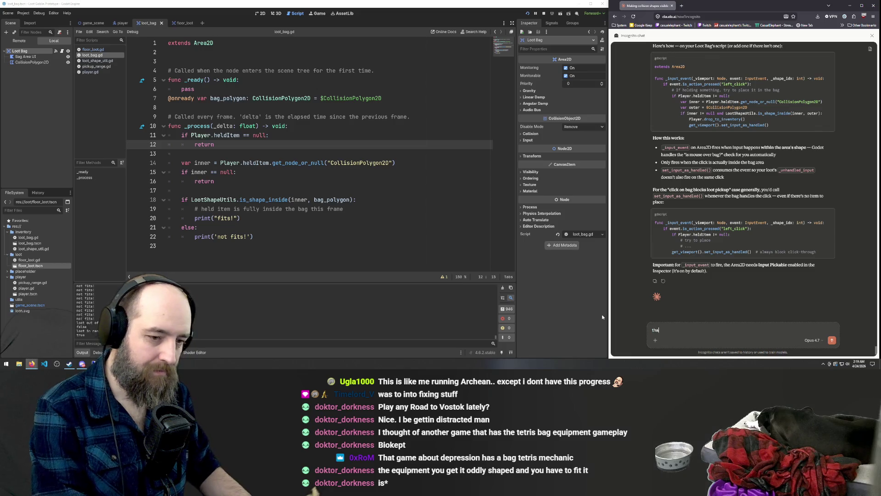
type("t seems like a bit much,")
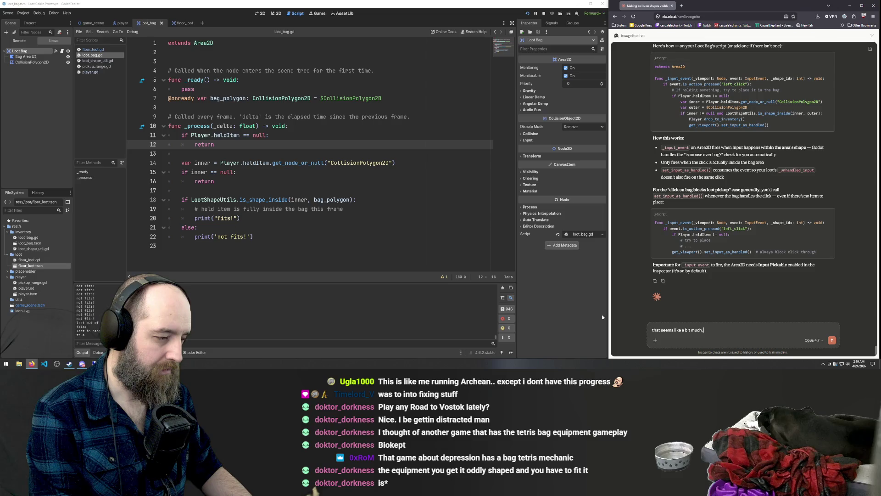
type("let")
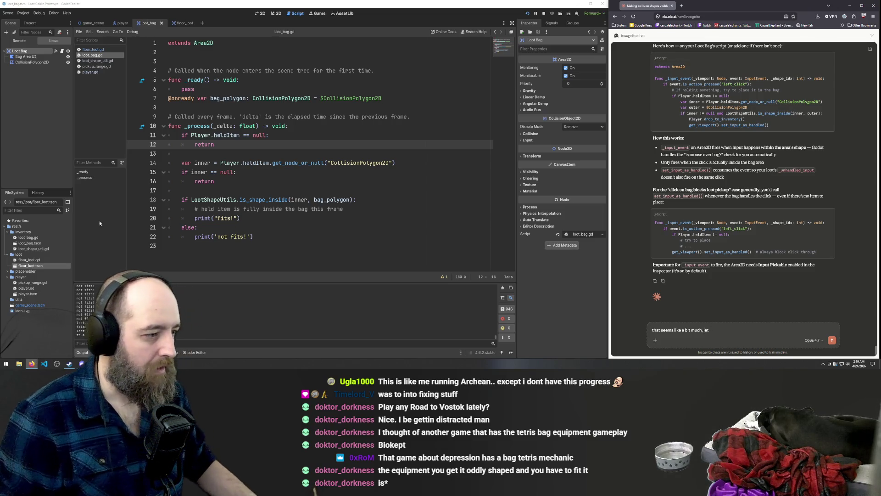
left_click(236, 107)
left_click(235, 62)
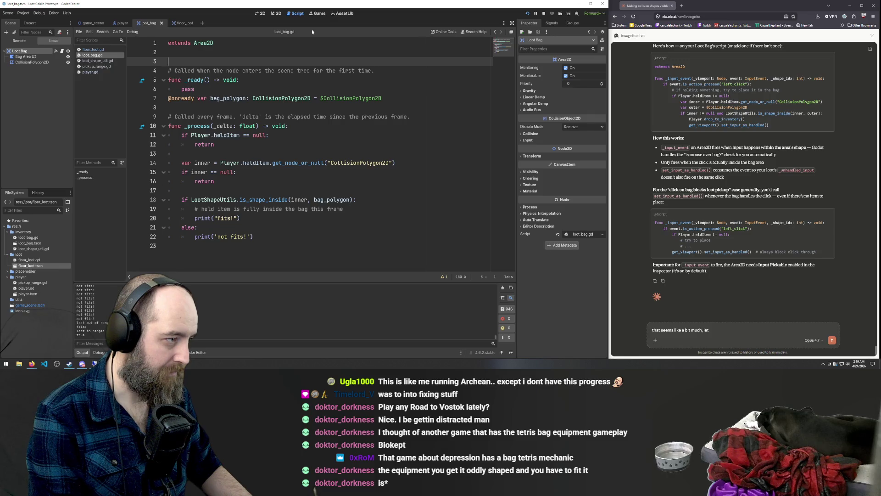
Step: Declare var heldLootIsInBag: bool = false on line 3 of loot_bag.gd and save
type("va")
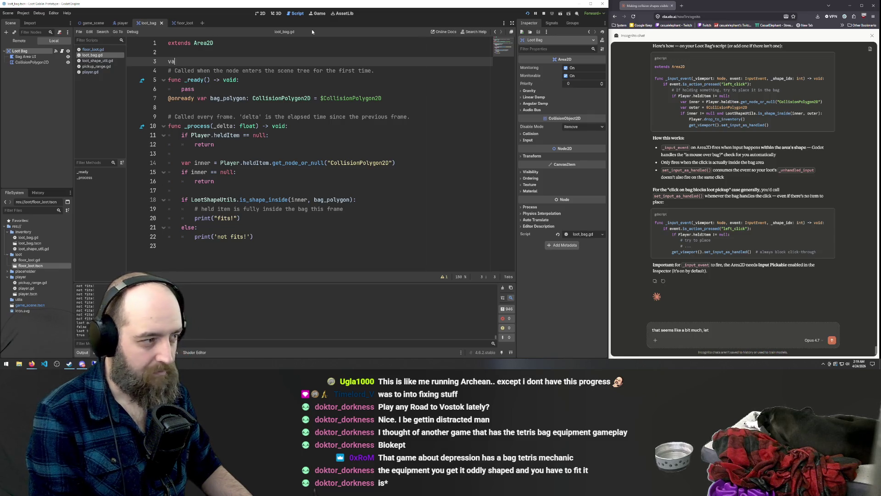
type("r hel")
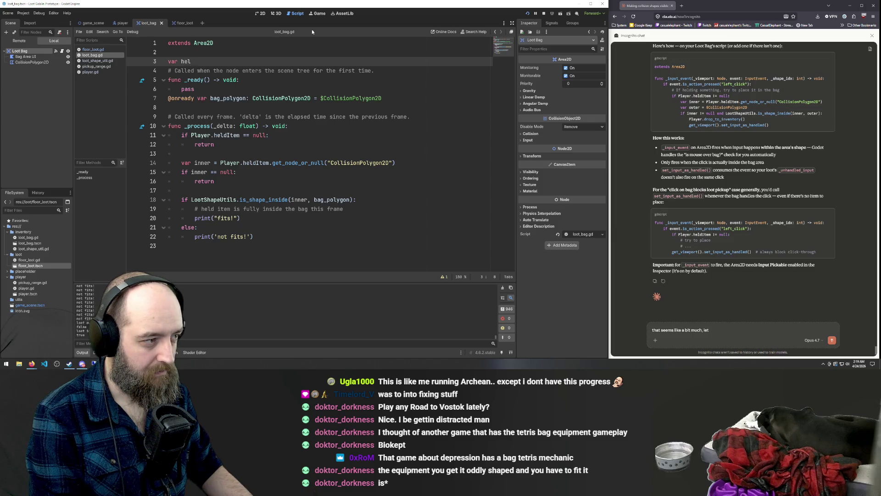
type("dLootFits")
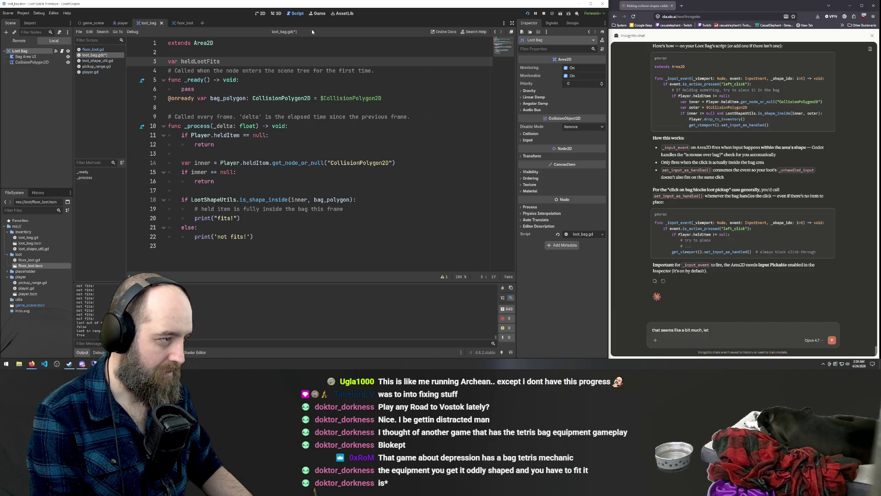
key("BackSpace")
key("BackSpace")
key("BackSpace")
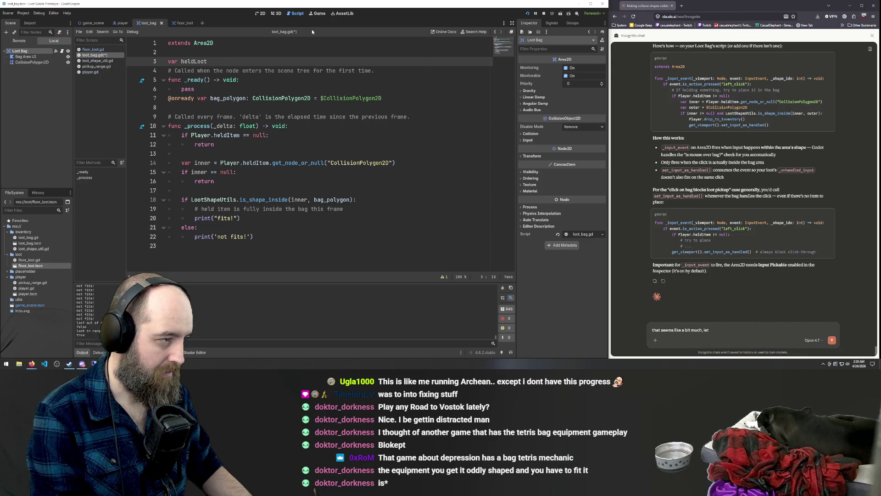
type("IsInBag")
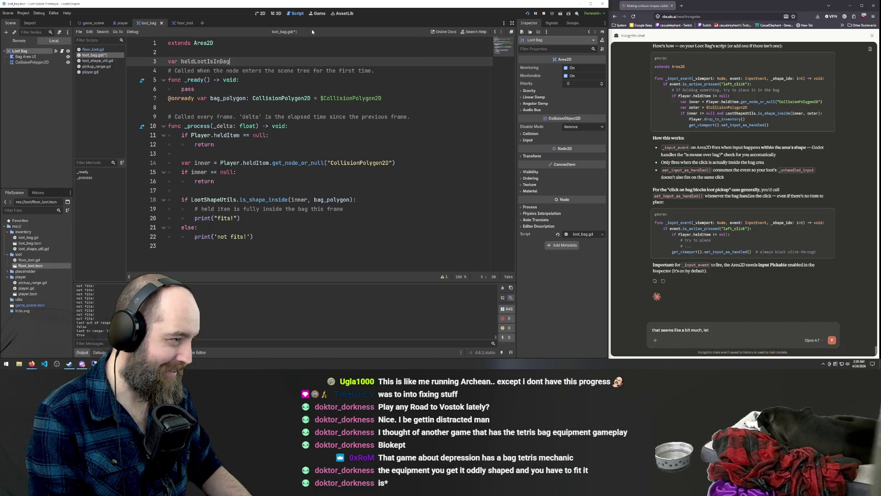
type(": bool ")
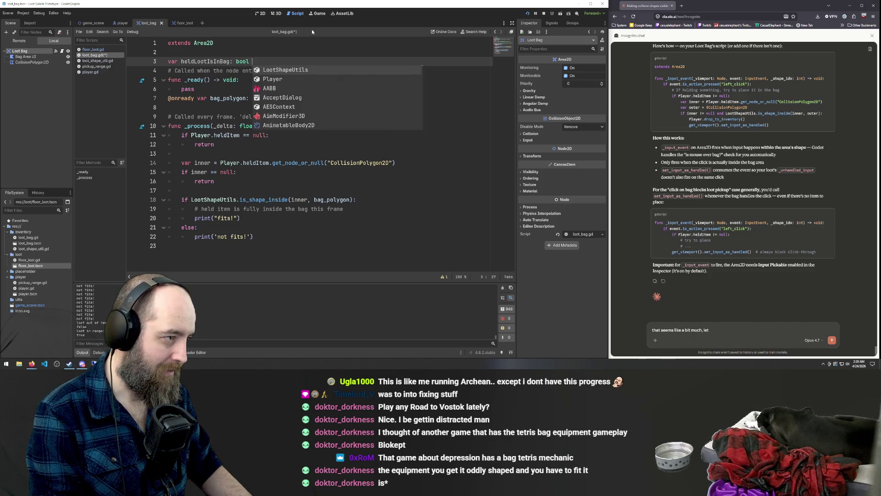
type("= false")
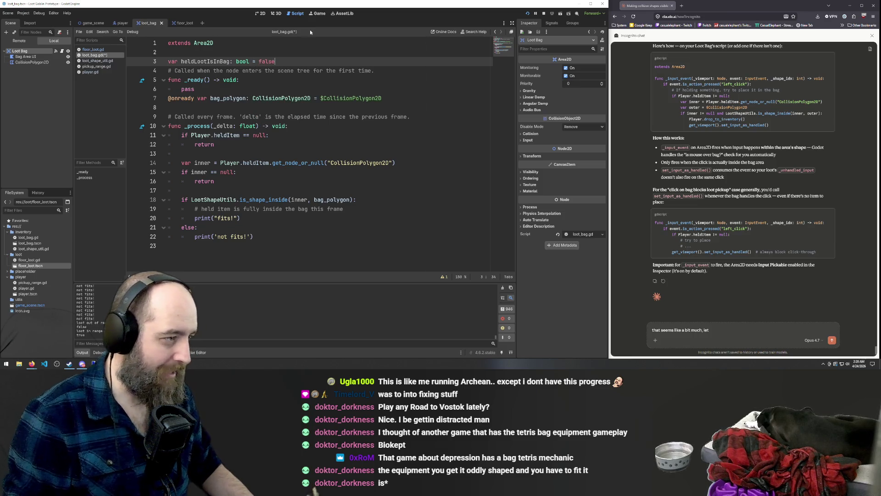
key("Down")
key("Down")
key("Down")
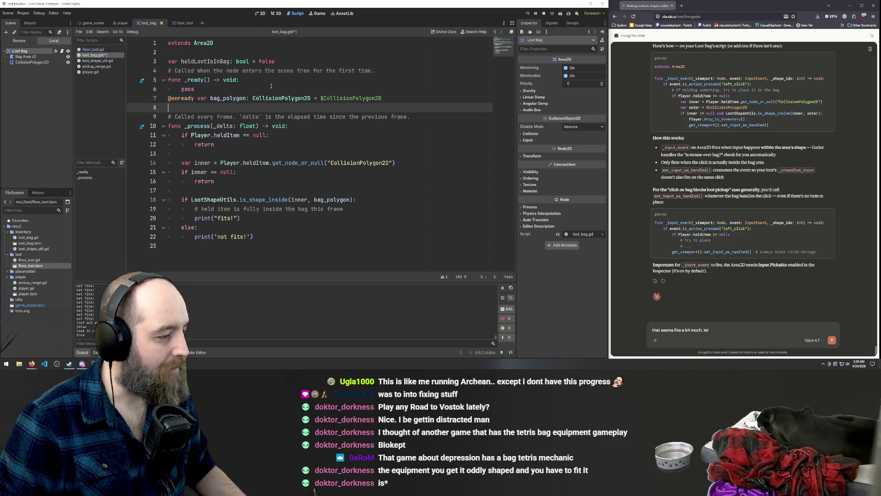
key("ctrl+s")
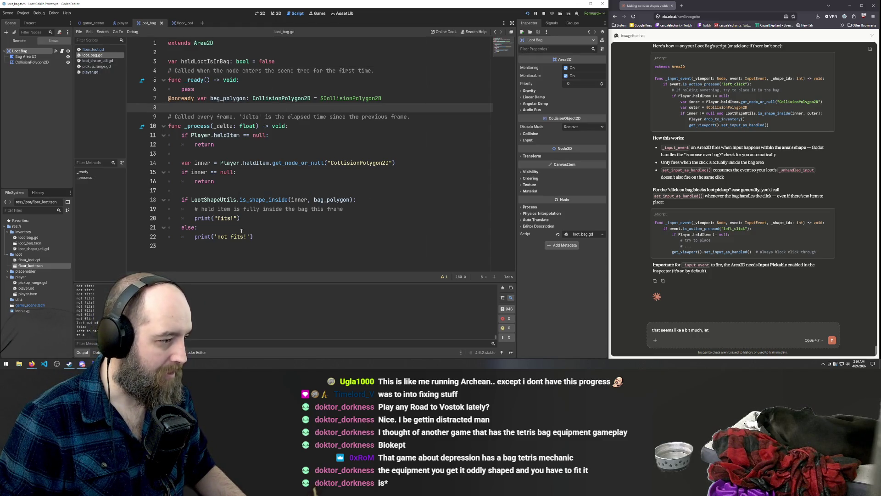
Step: Replace the comment under the fit check with heldLootIsInBag = true
left_click(253, 214)
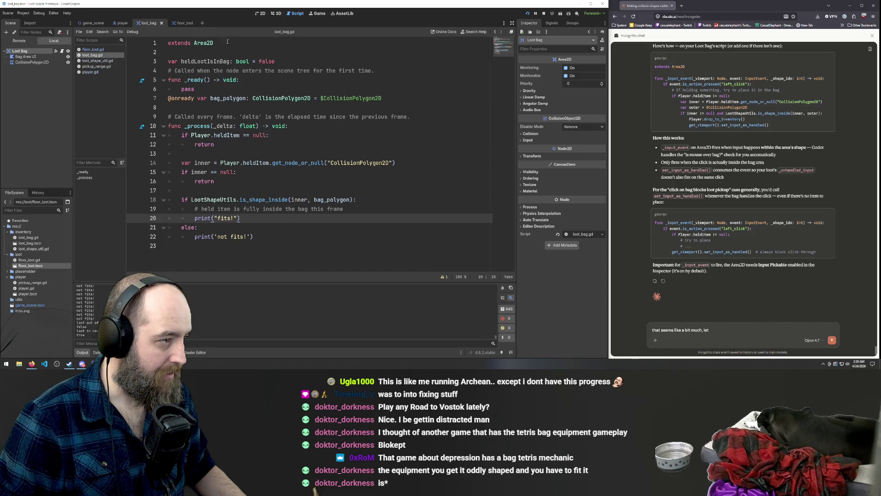
double_click(201, 61)
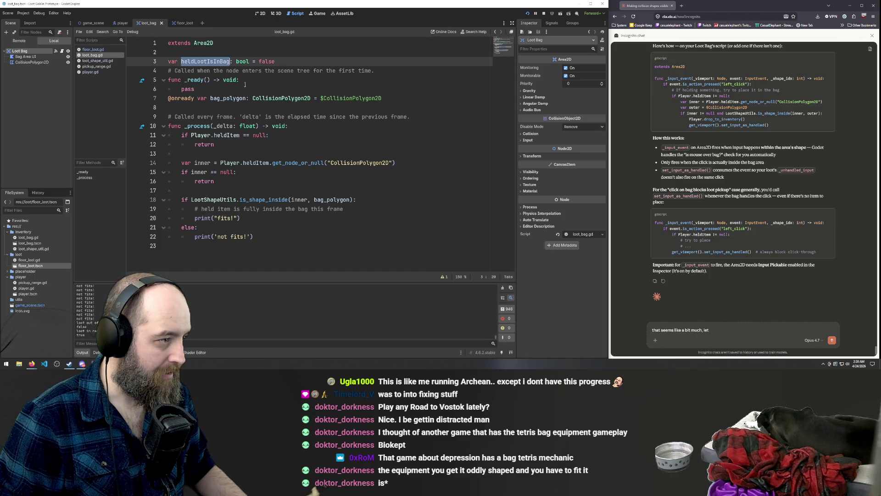
key("ctrl+c")
left_click(360, 211)
key("ctrl+shift+Left")
key("ctrl+shift+Left")
key("ctrl+shift+Left")
key("ctrl+v")
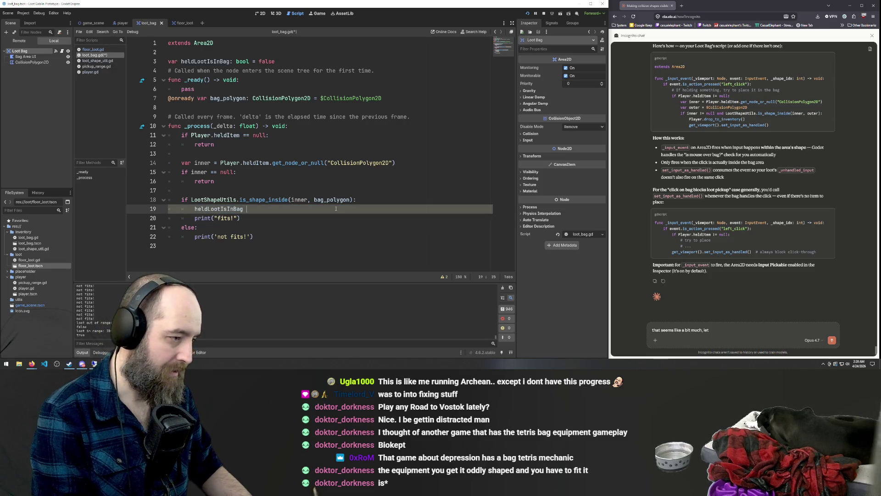
type("= true")
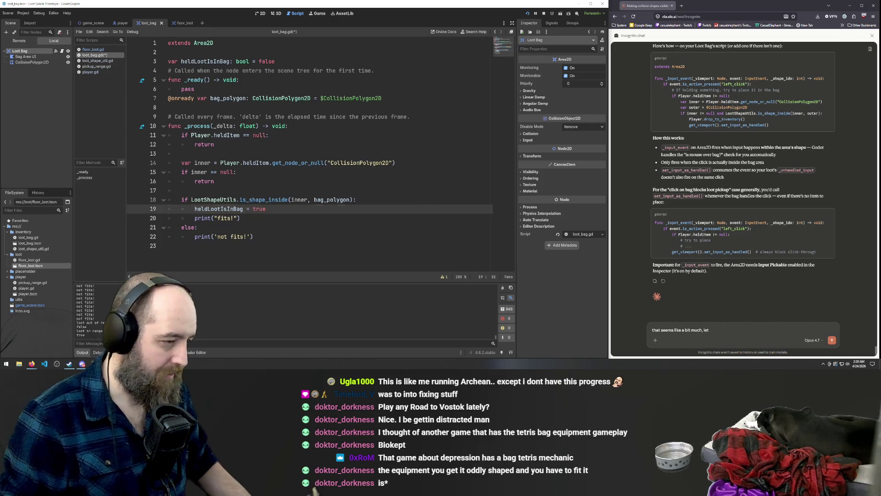
Step: Add heldLootIsInBag = false under else:, save the script, and run the game with F5
left_click(256, 230)
key("Return")
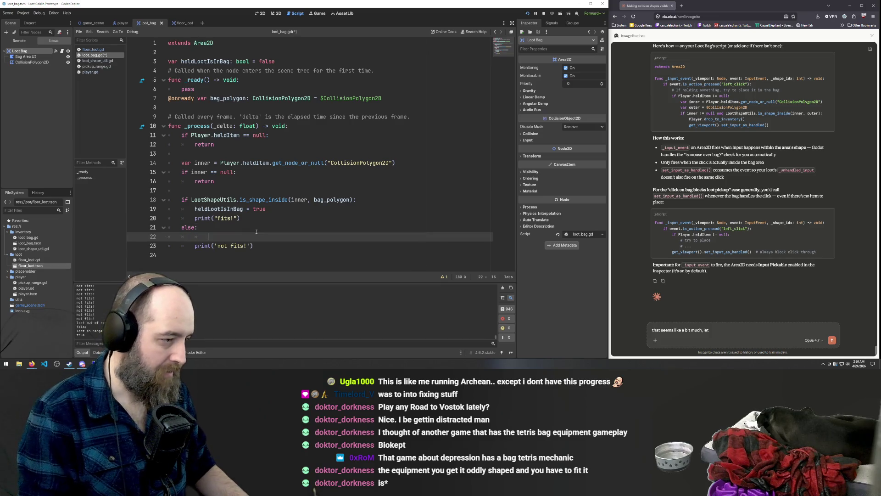
type("heldLootIsInBag = false")
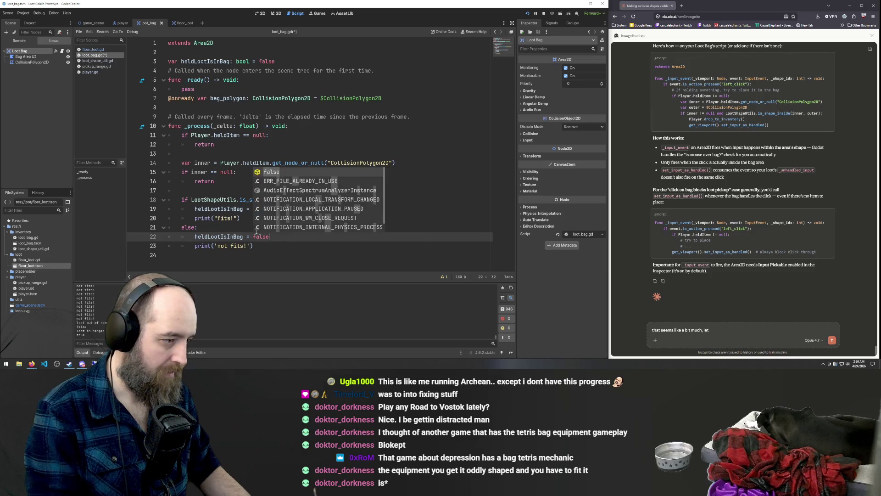
key("Return")
left_click(239, 189)
key("ctrl+s")
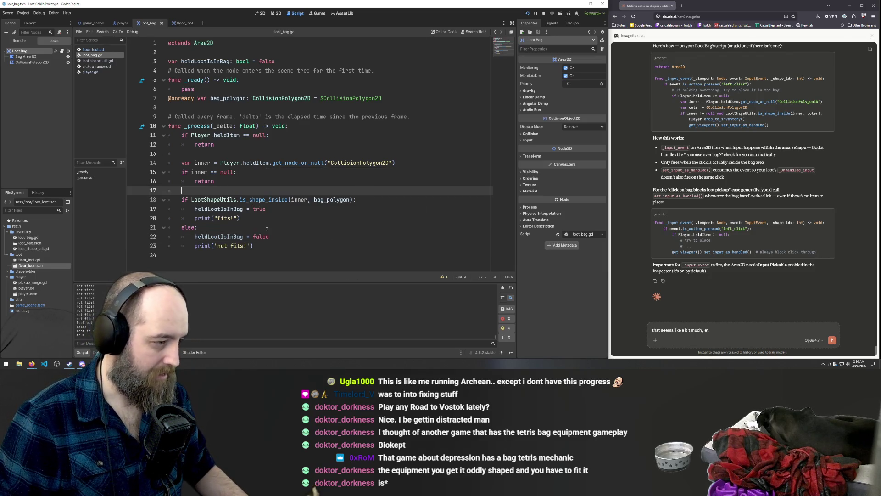
left_click(320, 202)
key("F5")
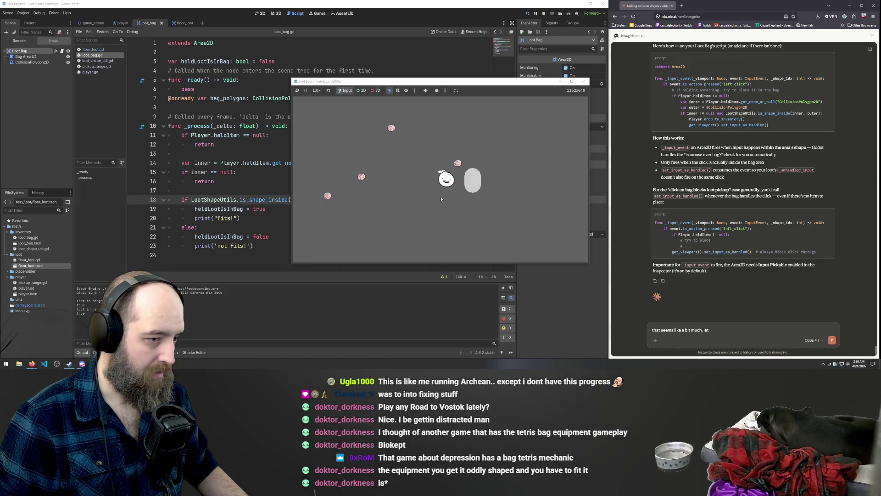
Step: Test by picking up and dropping a loot item, then stop the game and return to the script
left_click(457, 179)
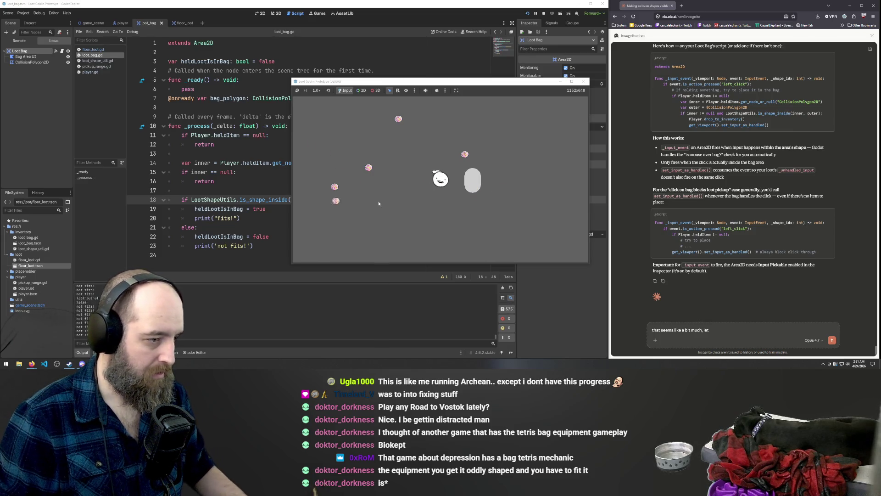
left_click(412, 184)
key("F8")
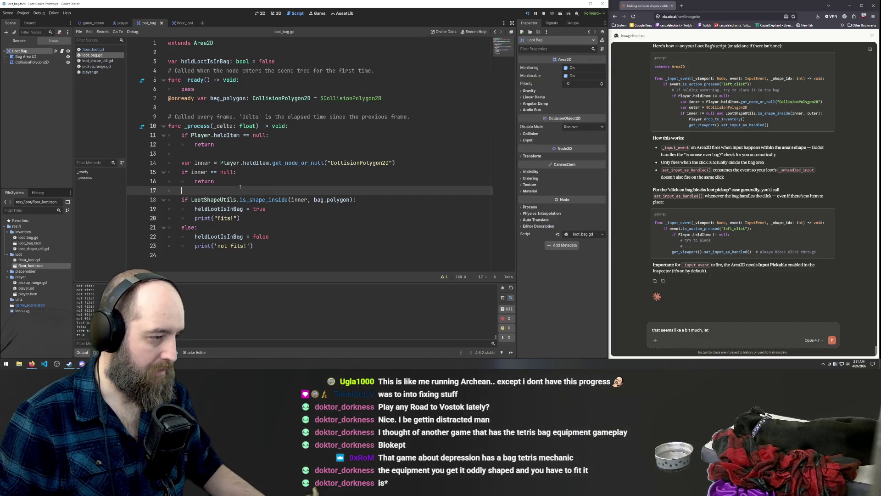
left_click(283, 173)
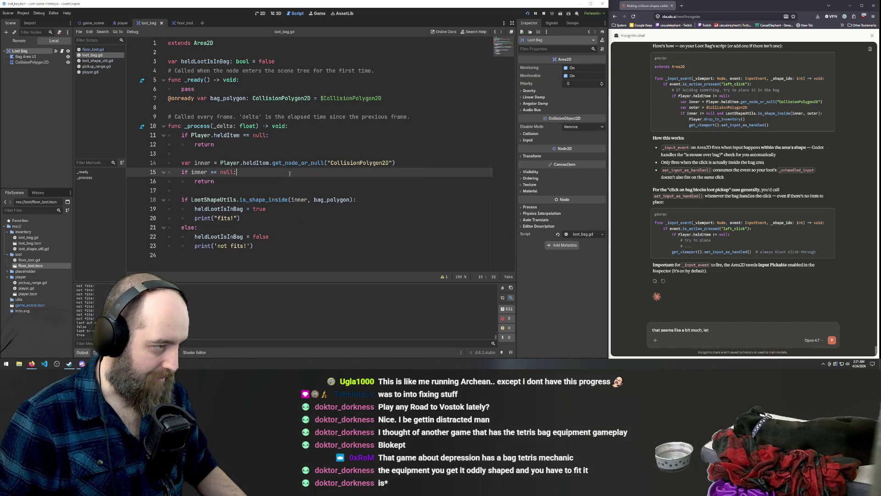
left_click(231, 229)
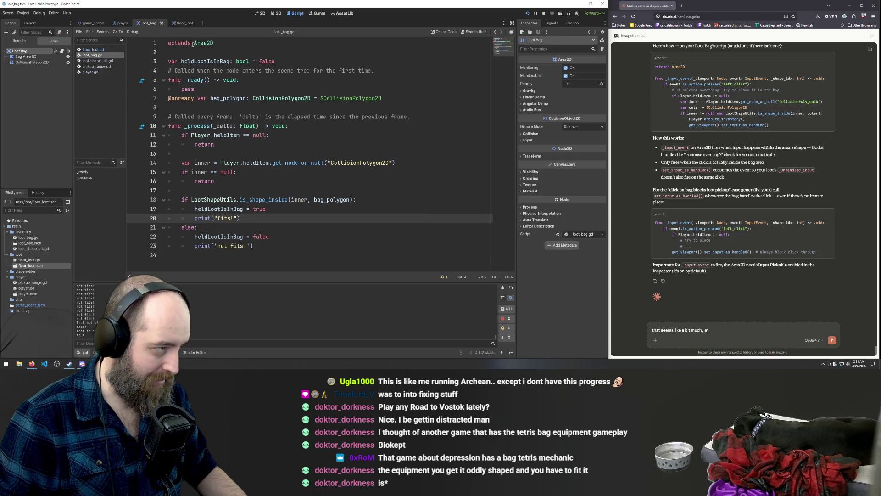
left_click(216, 209, "ctrl")
Step: Make both branches print heldLootIsInBag instead of "fits!" and 'not fits!', then rerun the game
left_click_drag(214, 219, 238, 219)
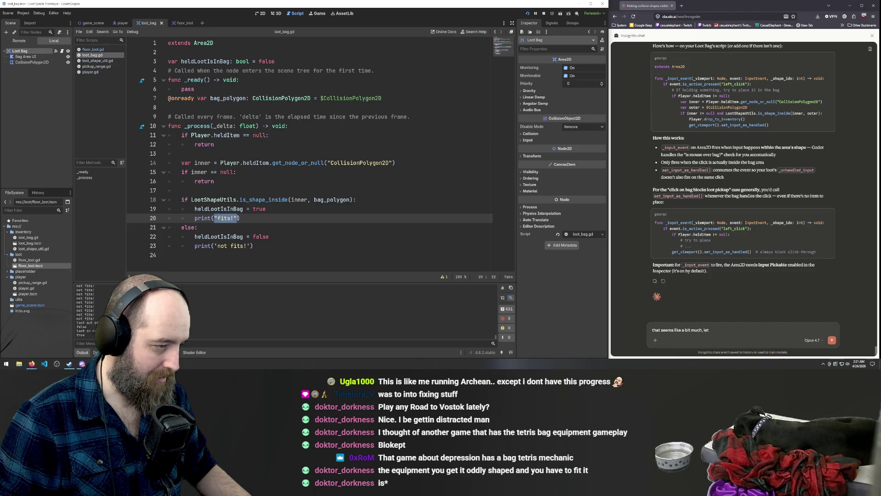
key("ctrl+v")
left_click_drag(214, 246, 251, 246)
key("ctrl+v")
left_click(362, 218)
key("F5")
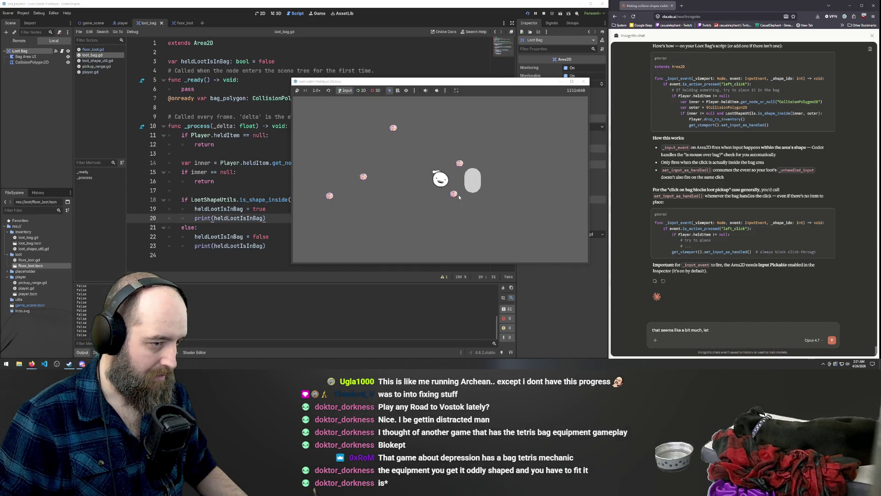
Step: Stop the game once the output shows 'false' lines and review the fit-check branches
left_click(195, 219)
key("F8")
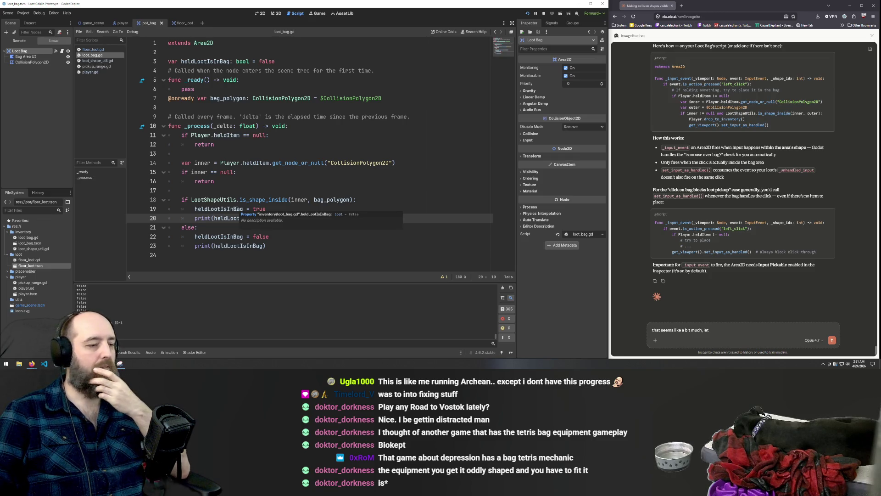
left_click(320, 227)
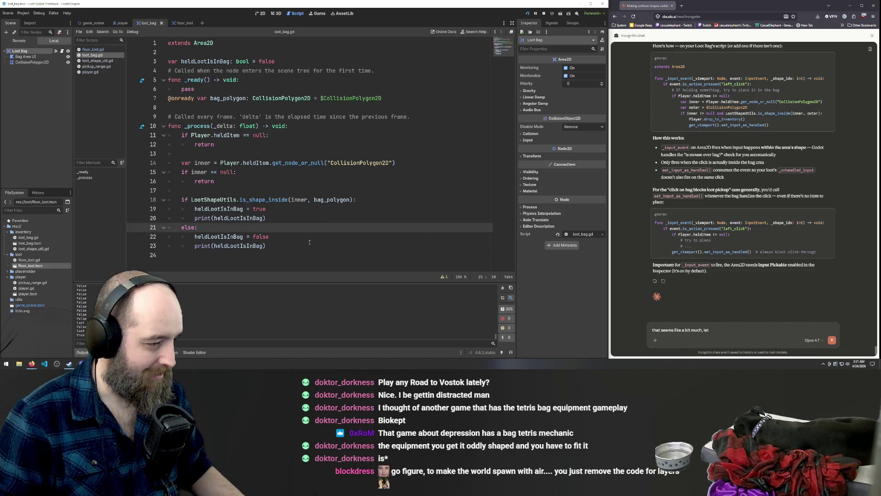
left_click(310, 239)
key("Down")
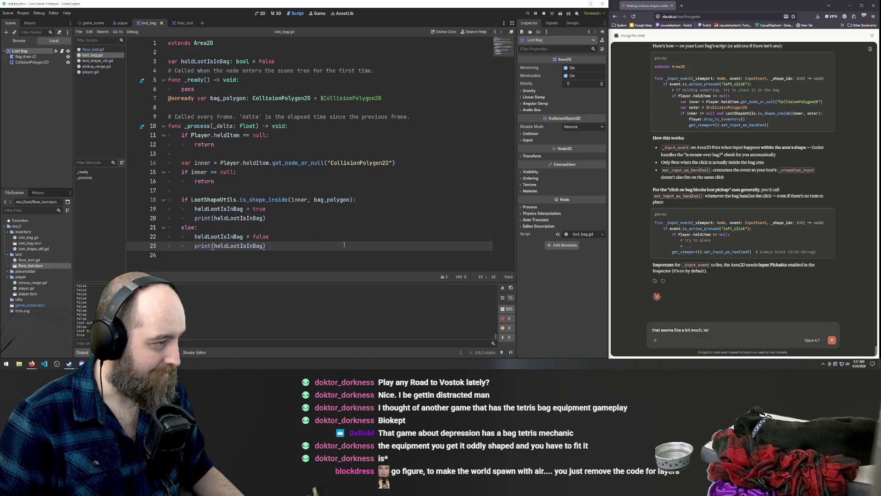